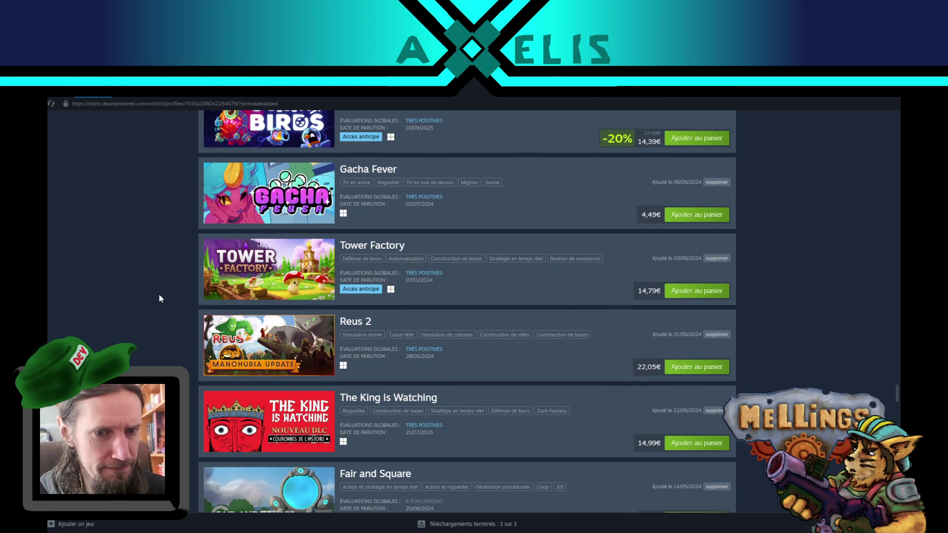
Step: Scroll the Steam wishlist to Idle Colony, check its store page for the developer, and go back
{"action": "scroll", "coordinate": [159, 273], "scroll_direction": "down", "scroll_amount": 3}
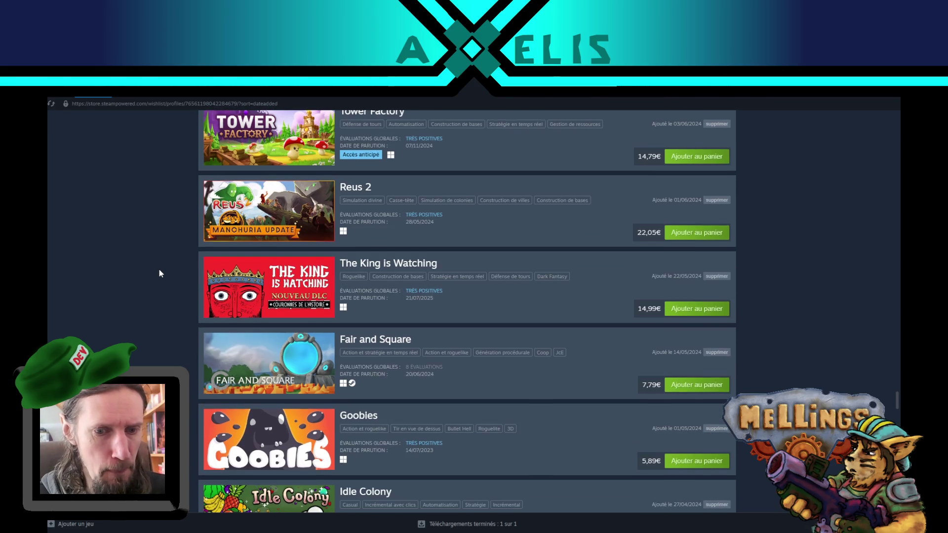
{"action": "scroll", "coordinate": [138, 264], "scroll_direction": "down", "scroll_amount": 2}
{"action": "scroll", "coordinate": [135, 256], "scroll_direction": "down", "scroll_amount": 2}
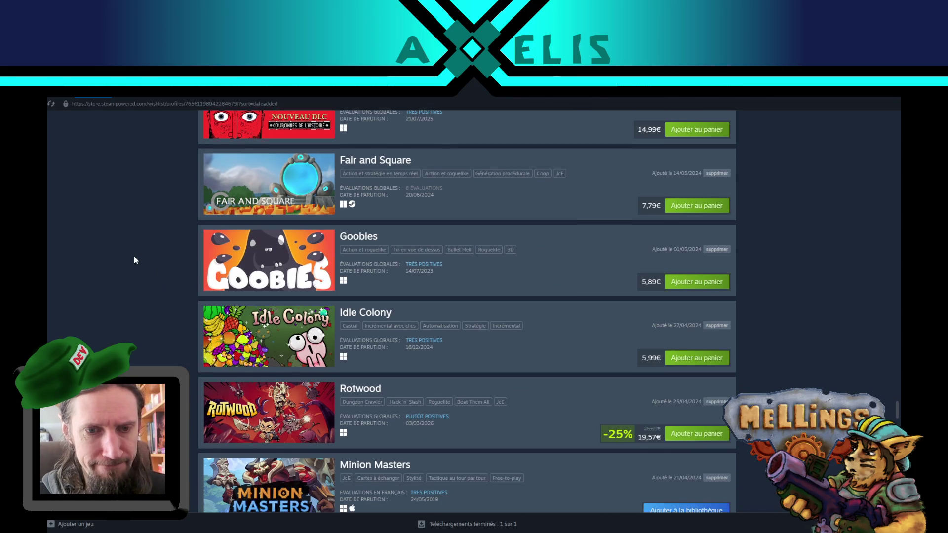
{"action": "mouse_move", "coordinate": [266, 334]}
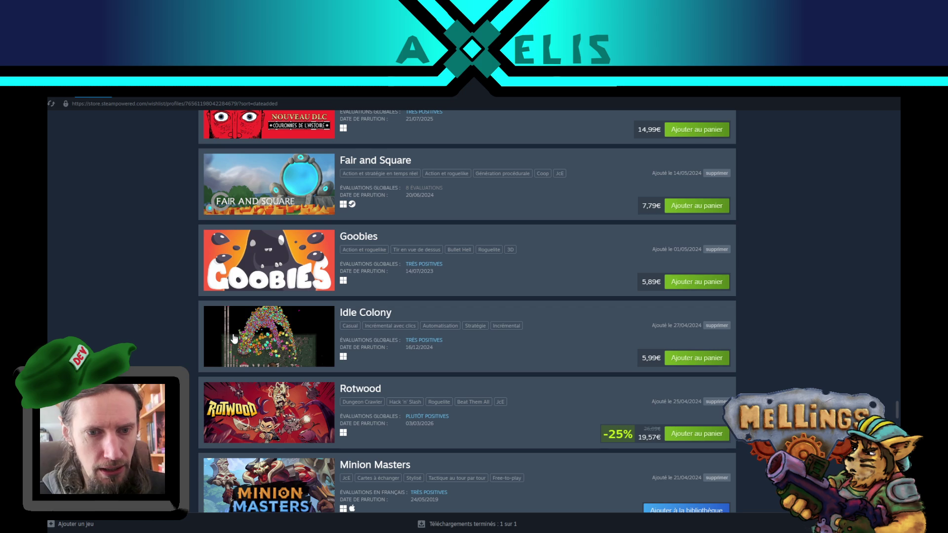
{"action": "scroll", "coordinate": [153, 322], "scroll_direction": "down", "scroll_amount": 1}
{"action": "scroll", "coordinate": [153, 321], "scroll_direction": "down", "scroll_amount": 1}
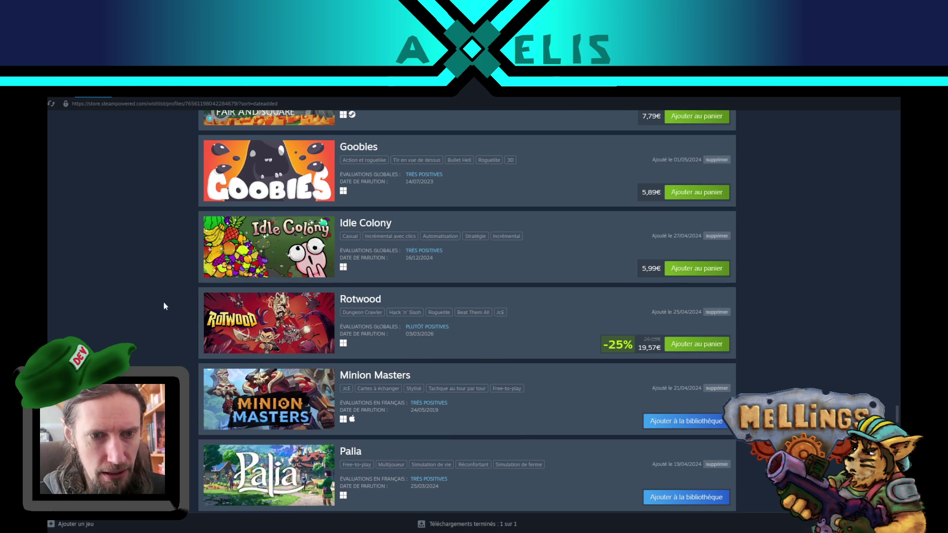
{"action": "left_click", "coordinate": [259, 237]}
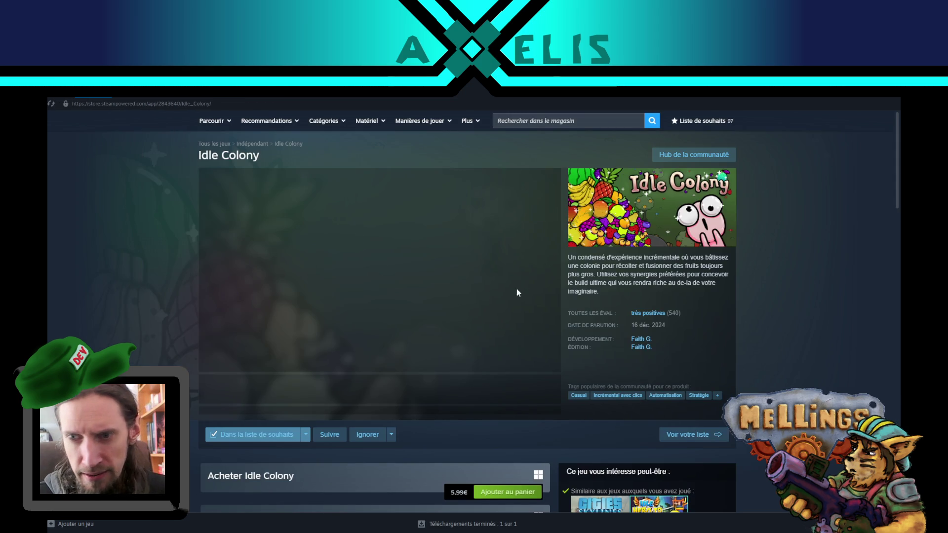
{"action": "right_click", "coordinate": [188, 200]}
{"action": "left_click", "coordinate": [143, 107]}
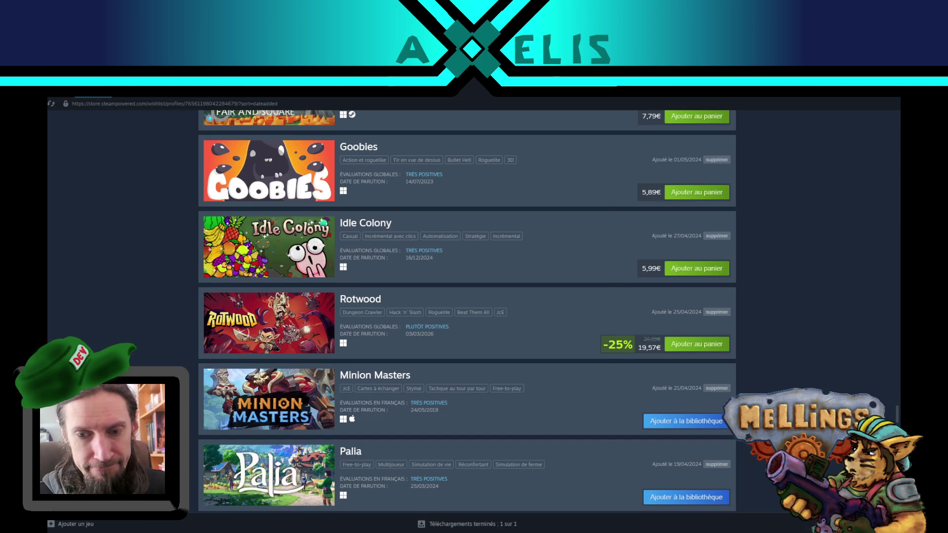
Step: Add the developer's name on a new line of the Notepad names list, save it, and return to Steam
{"action": "key", "text": "alt+Tab"}
{"action": "key", "text": "Return"}
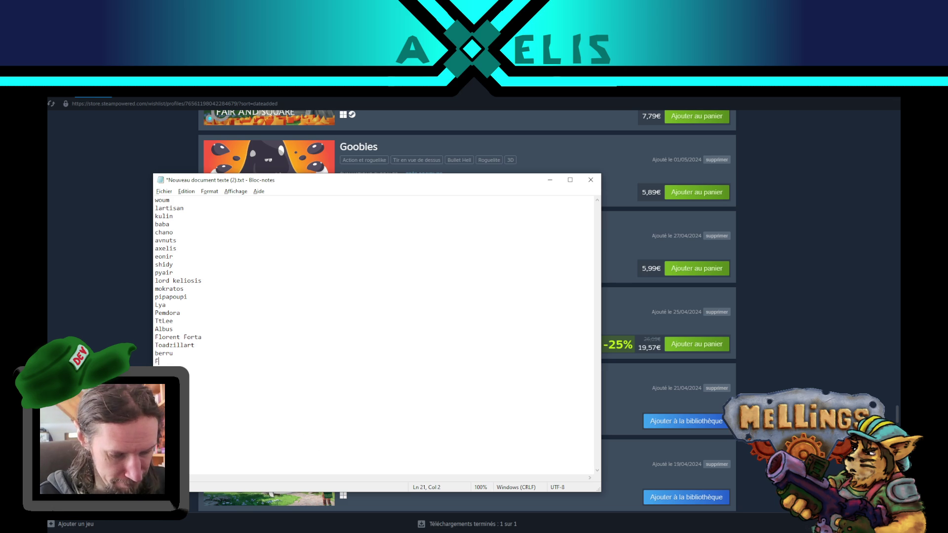
{"action": "type", "text": "aith"}
{"action": "key", "text": "ctrl+s"}
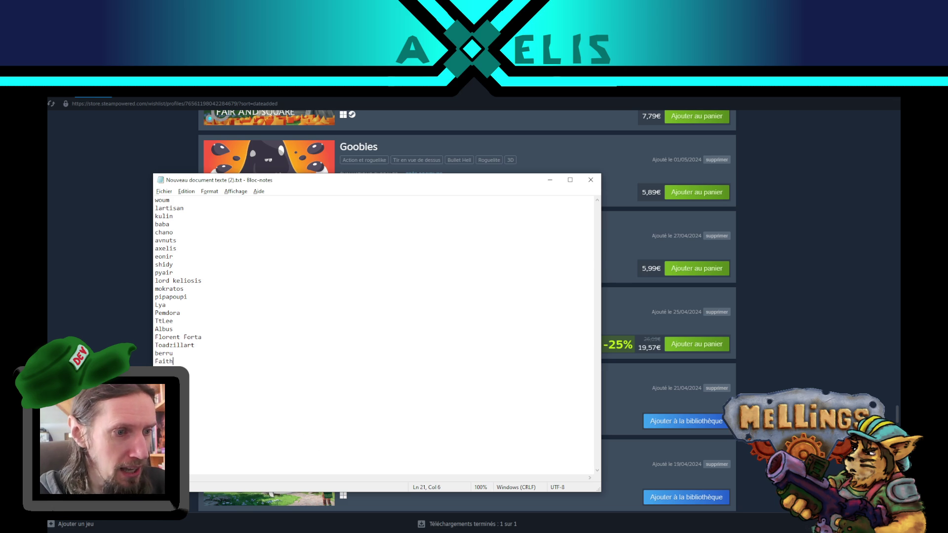
{"action": "key", "text": "alt+Tab"}
{"action": "scroll", "coordinate": [143, 291], "scroll_direction": "down", "scroll_amount": 5}
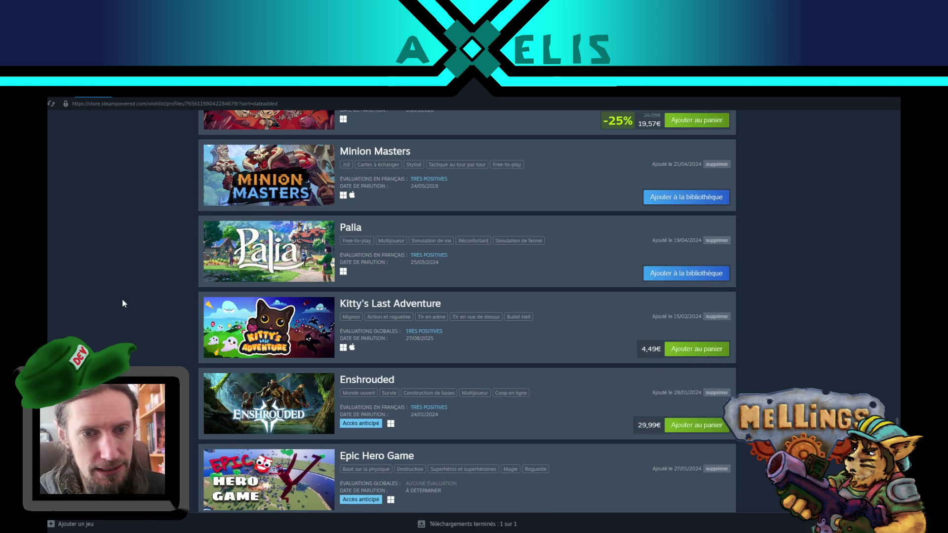
{"action": "scroll", "coordinate": [123, 298], "scroll_direction": "down", "scroll_amount": 4}
{"action": "scroll", "coordinate": [122, 303], "scroll_direction": "down", "scroll_amount": 3}
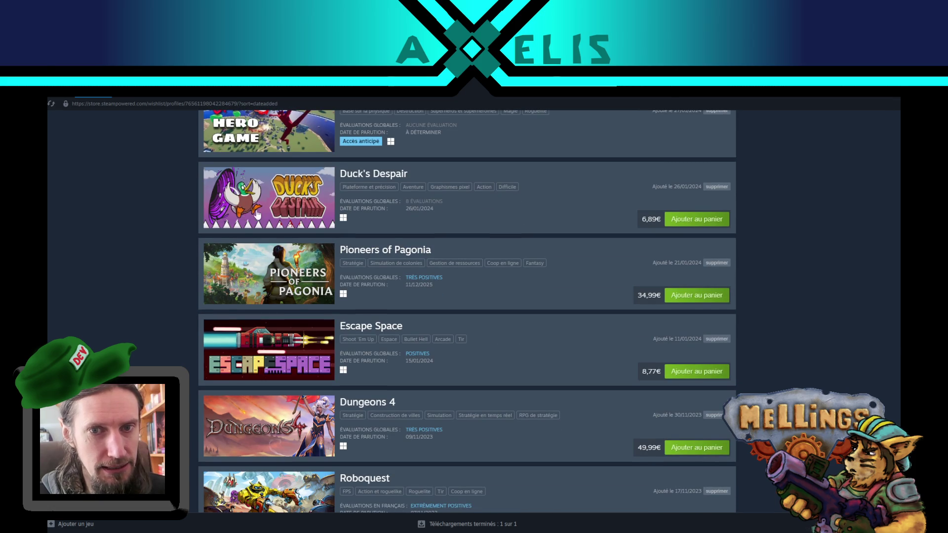
{"action": "left_click", "coordinate": [364, 180]}
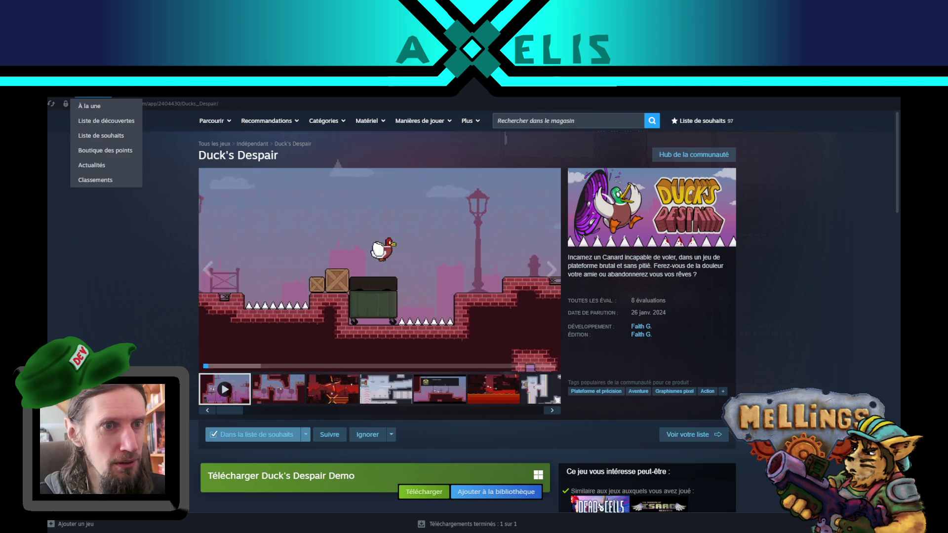
{"action": "key", "text": "alt+Left"}
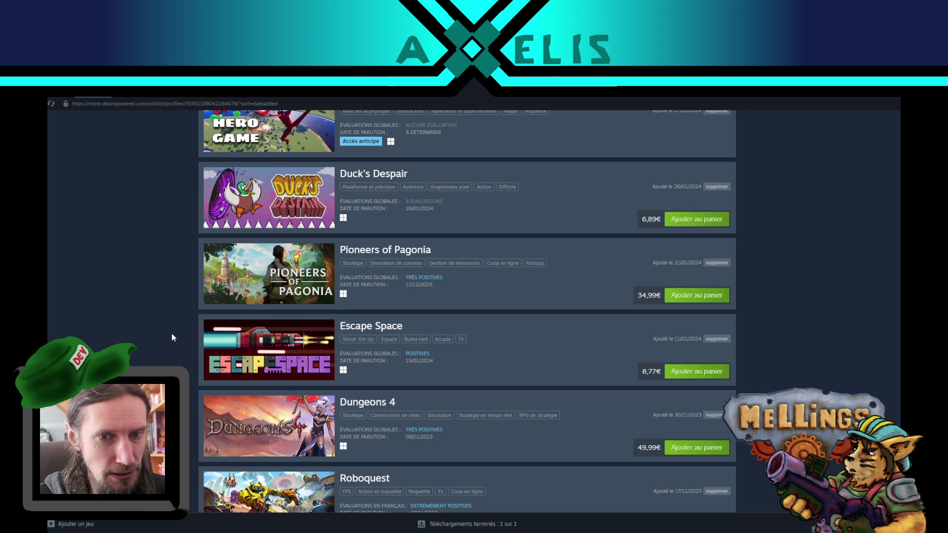
{"action": "scroll", "coordinate": [173, 337], "scroll_direction": "down", "scroll_amount": 1}
{"action": "scroll", "coordinate": [173, 337], "scroll_direction": "down", "scroll_amount": 2}
{"action": "scroll", "coordinate": [173, 337], "scroll_direction": "down", "scroll_amount": 2}
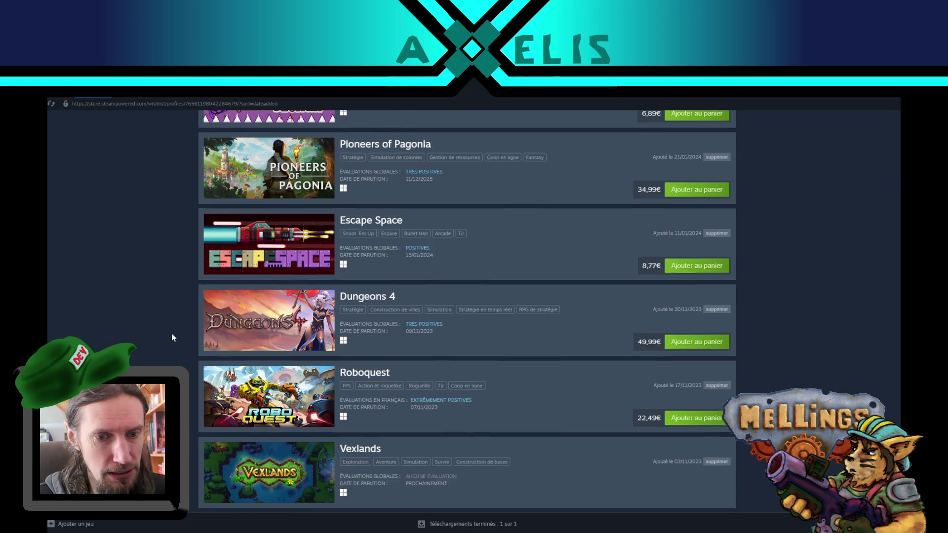
{"action": "scroll", "coordinate": [177, 322], "scroll_direction": "down", "scroll_amount": 4}
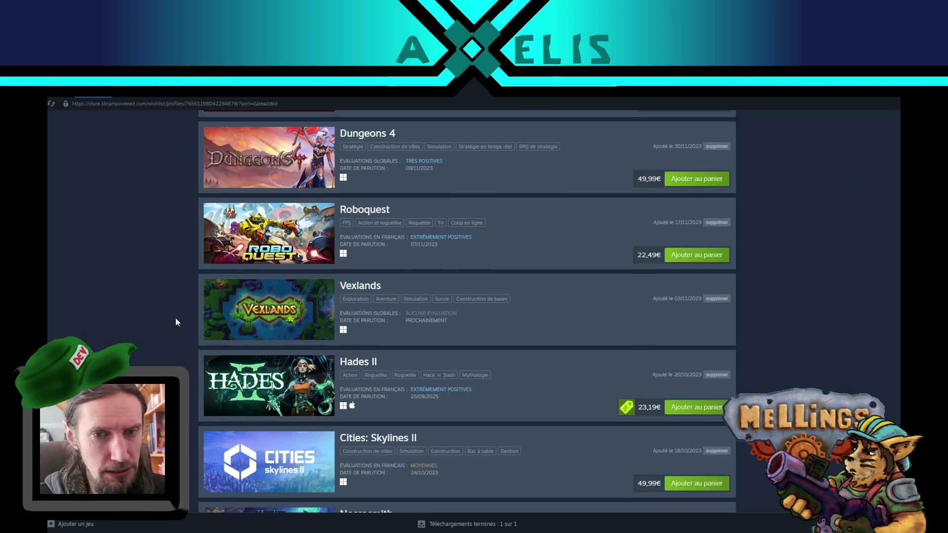
{"action": "scroll", "coordinate": [176, 322], "scroll_direction": "down", "scroll_amount": 2}
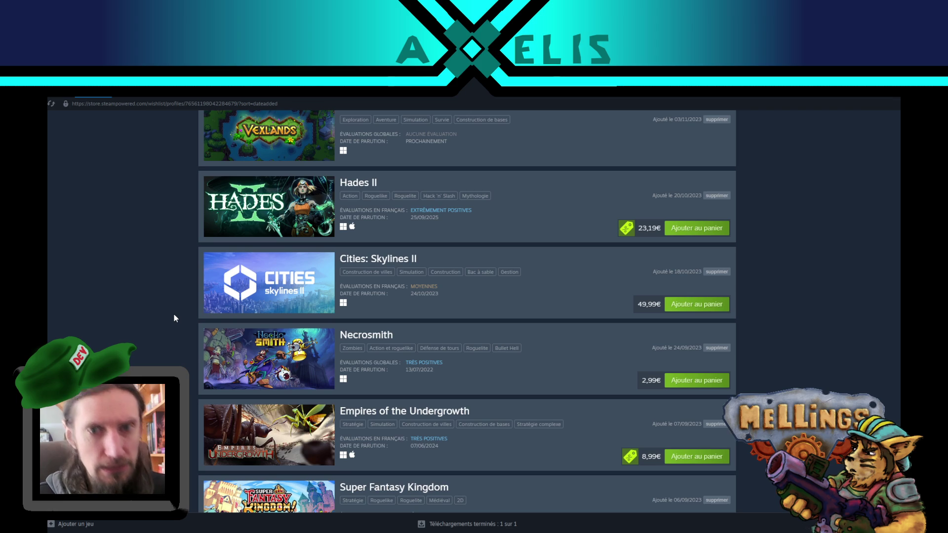
{"action": "scroll", "coordinate": [178, 301], "scroll_direction": "down", "scroll_amount": 2}
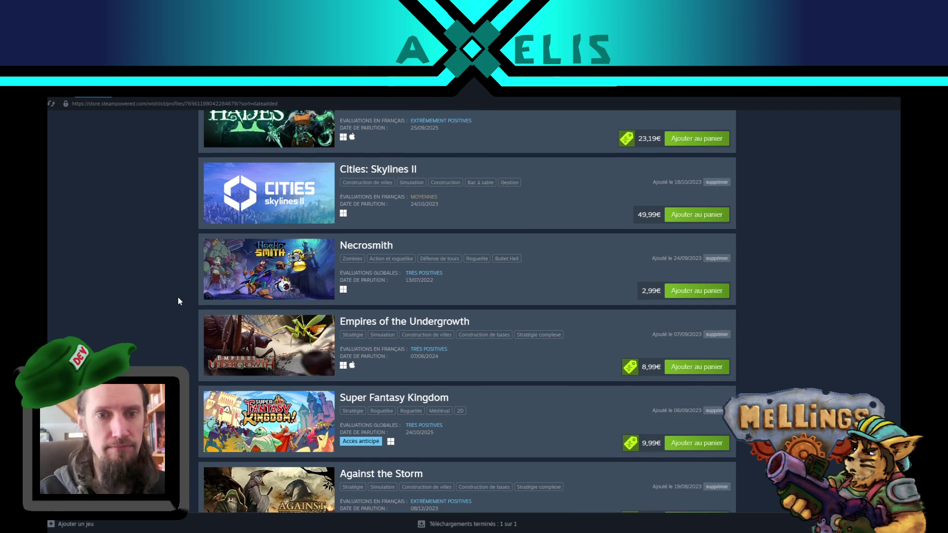
{"action": "scroll", "coordinate": [174, 300], "scroll_direction": "down", "scroll_amount": 4}
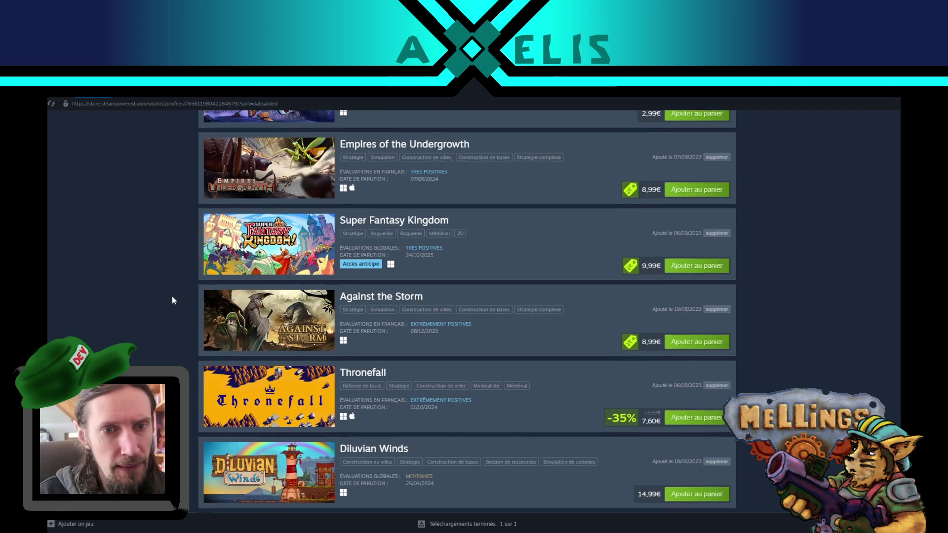
{"action": "scroll", "coordinate": [174, 300], "scroll_direction": "down", "scroll_amount": 3}
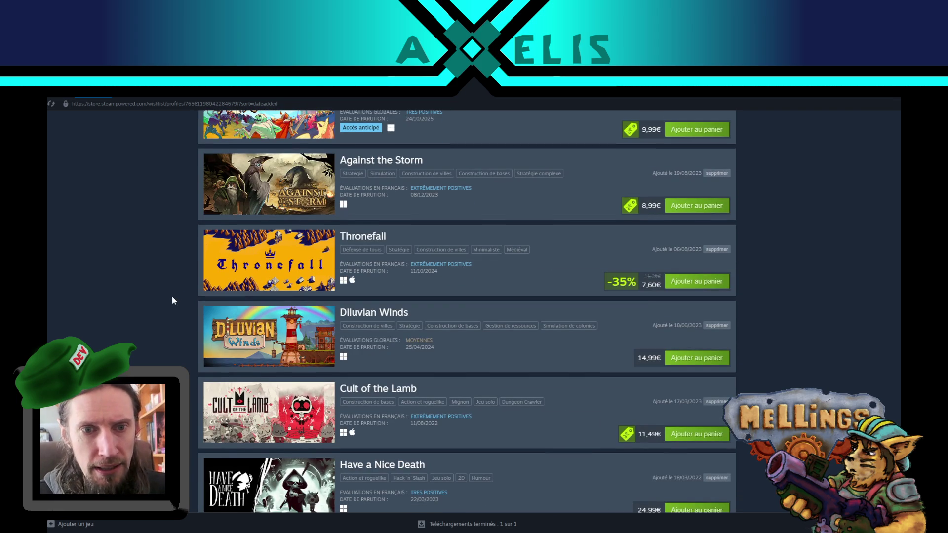
{"action": "scroll", "coordinate": [173, 299], "scroll_direction": "down", "scroll_amount": 3}
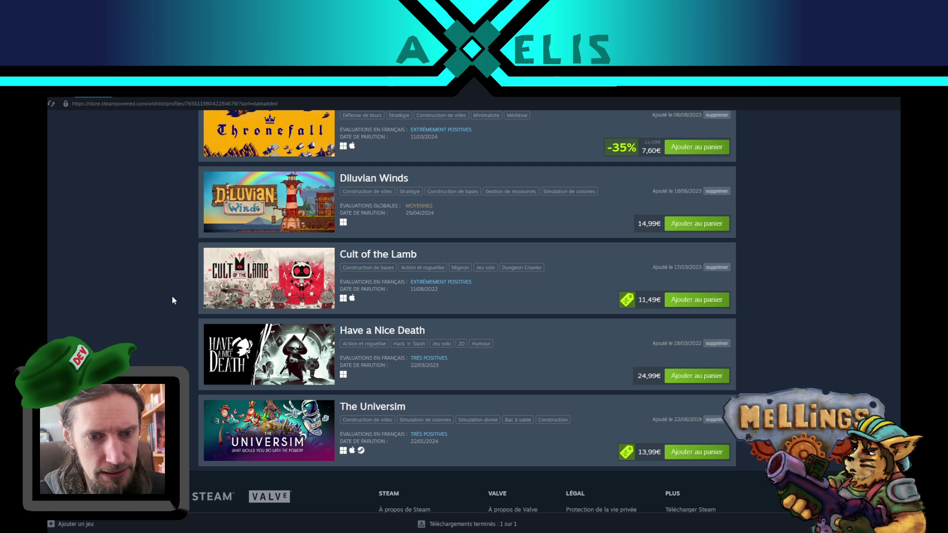
{"action": "scroll", "coordinate": [172, 300], "scroll_direction": "up", "scroll_amount": 15}
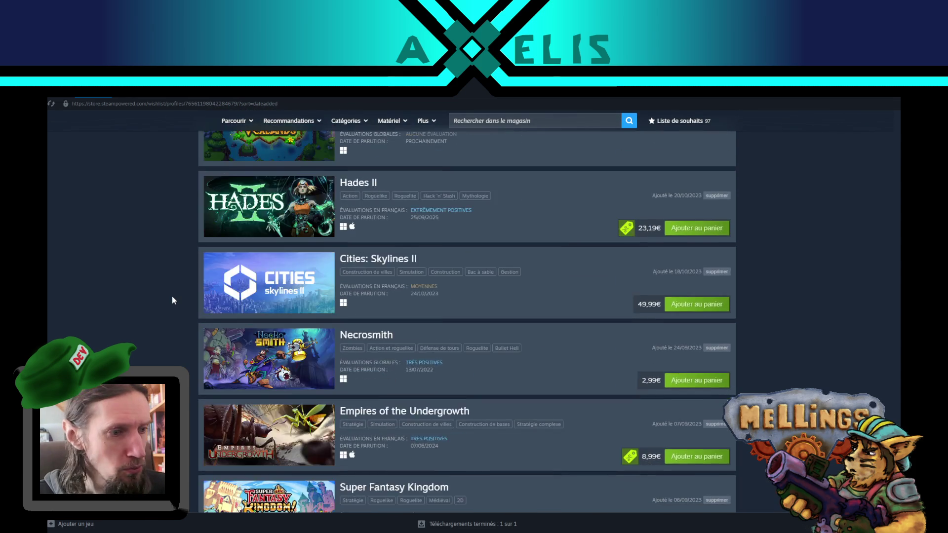
{"action": "scroll", "coordinate": [172, 299], "scroll_direction": "up", "scroll_amount": 5}
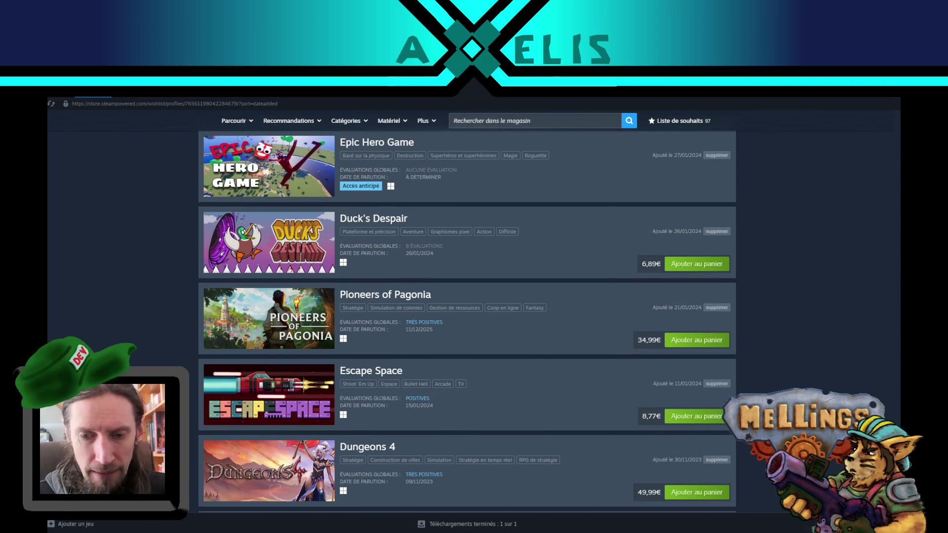
{"action": "key", "text": "alt+Tab"}
Step: Select every name in the Notepad list with Ctrl+A, with Steam's wishlist then back in front
{"action": "mouse_move", "coordinate": [295, 409]}
{"action": "left_mouse_down"}
{"action": "mouse_move", "coordinate": [121, 227]}
{"action": "mouse_move", "coordinate": [111, 204]}
{"action": "left_mouse_up"}
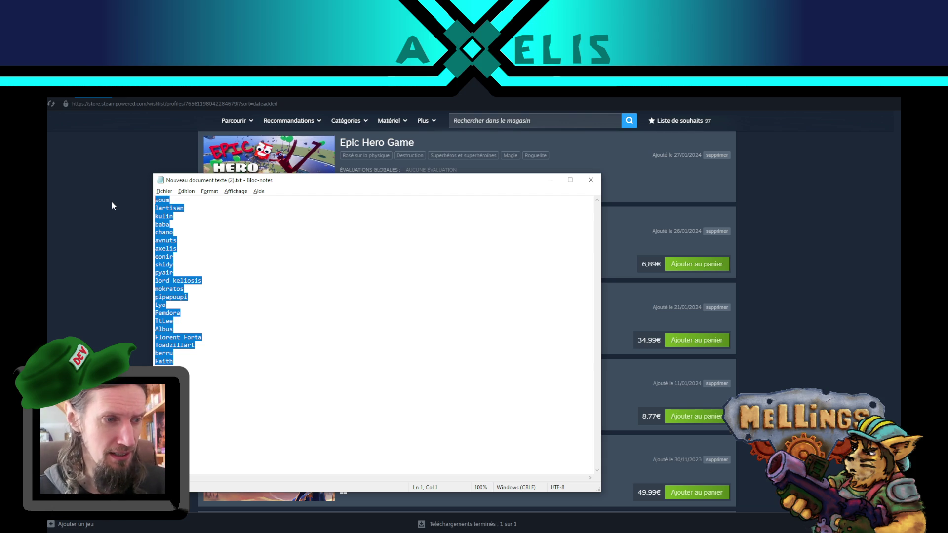
{"action": "left_click", "coordinate": [297, 370]}
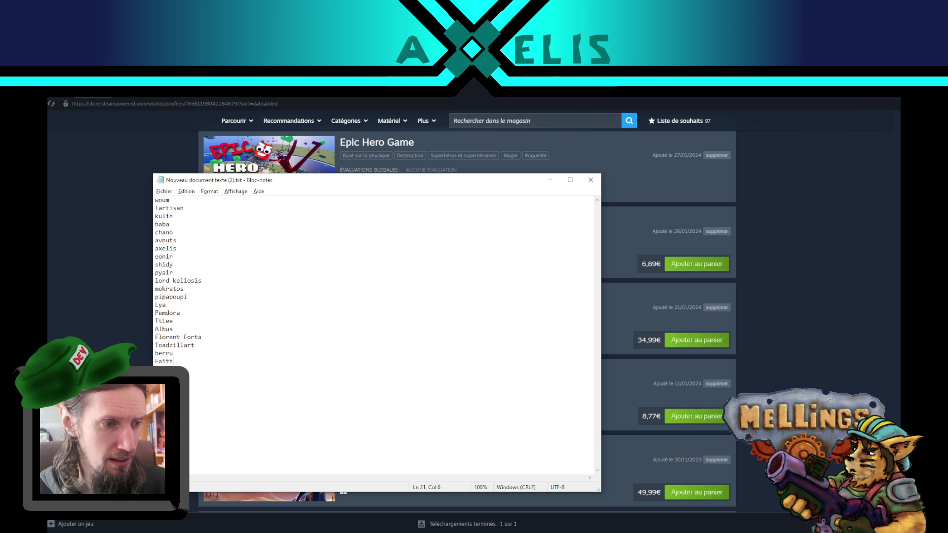
{"action": "key", "text": "alt+Tab"}
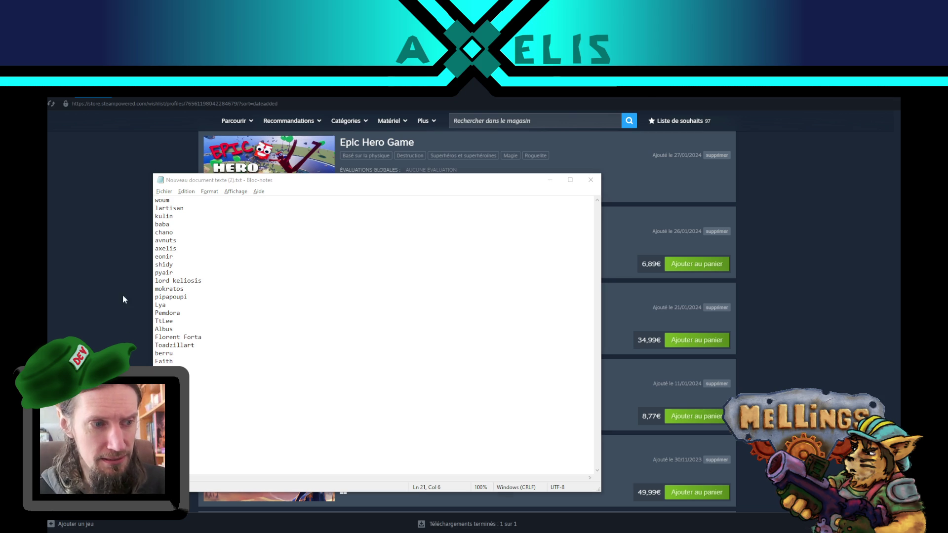
{"action": "left_click", "coordinate": [260, 342]}
{"action": "key", "text": "ctrl+a"}
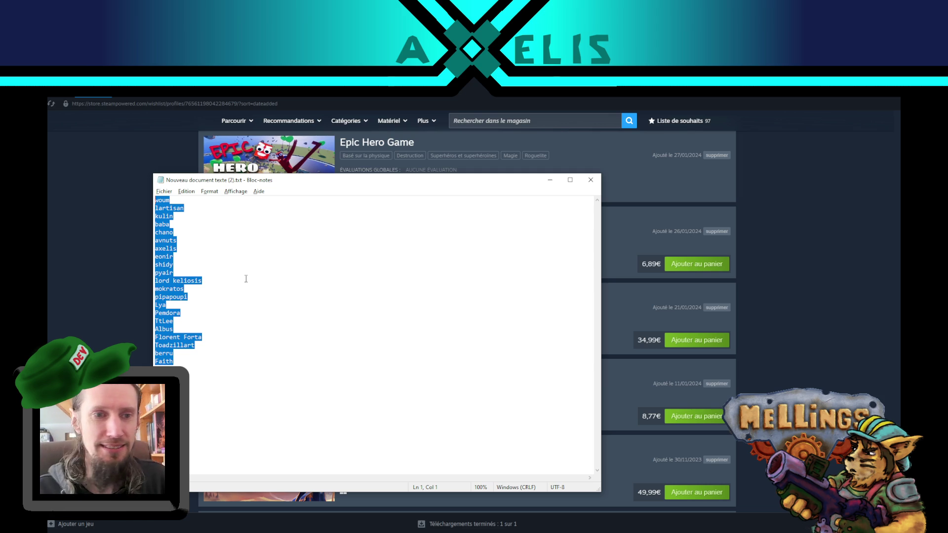
{"action": "left_click", "coordinate": [138, 340]}
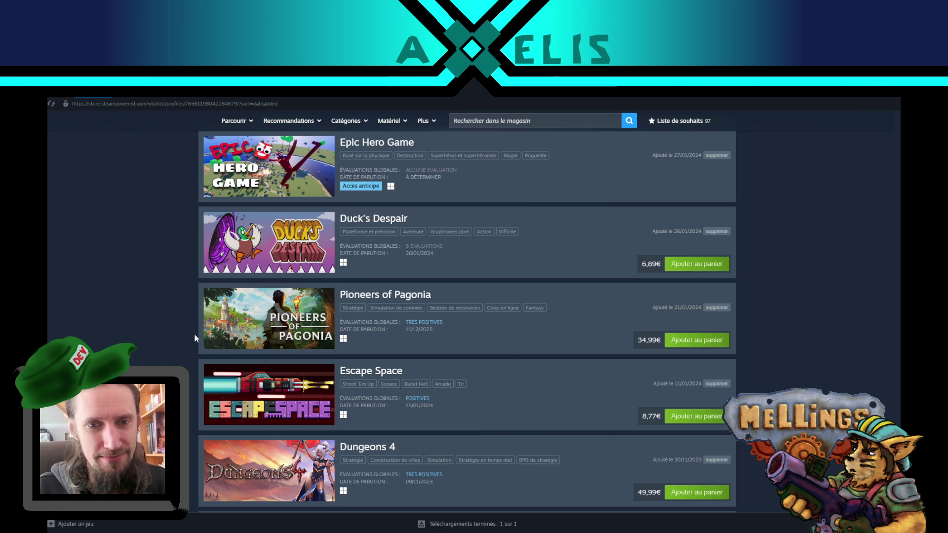
Step: Minimize Steam and switch to the Mellings project's Unity editor showing the Intro scene
{"action": "left_click", "coordinate": [876, 100]}
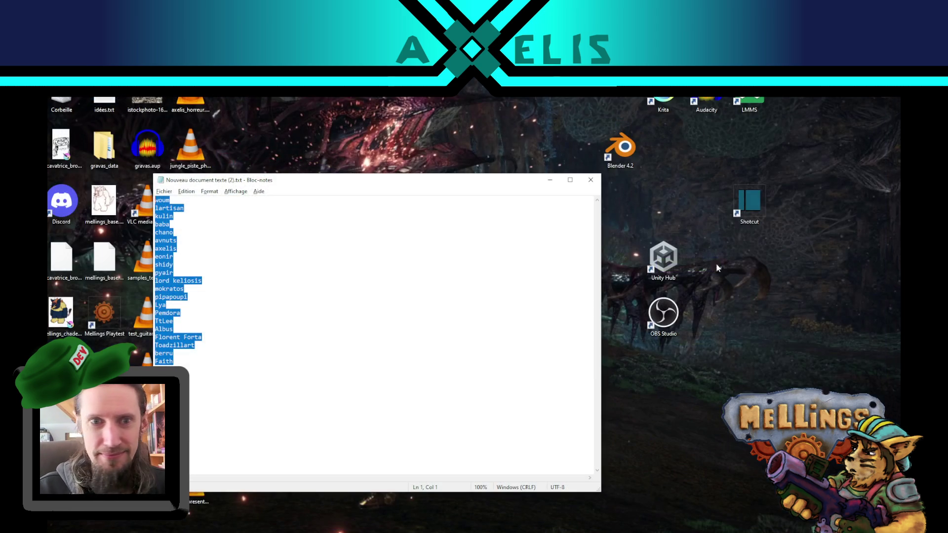
{"action": "left_click", "coordinate": [357, 434]}
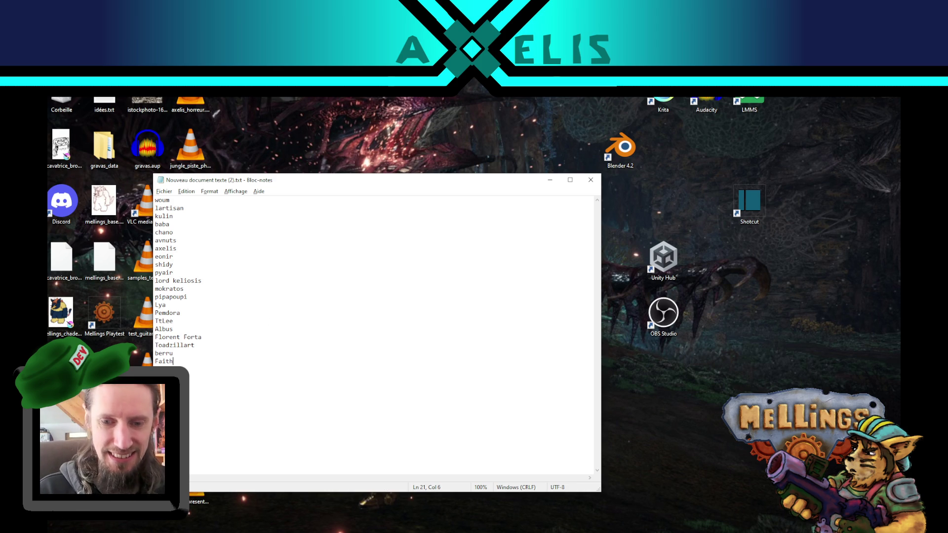
{"action": "mouse_move", "coordinate": [443, 531]}
{"action": "left_click", "coordinate": [436, 475]}
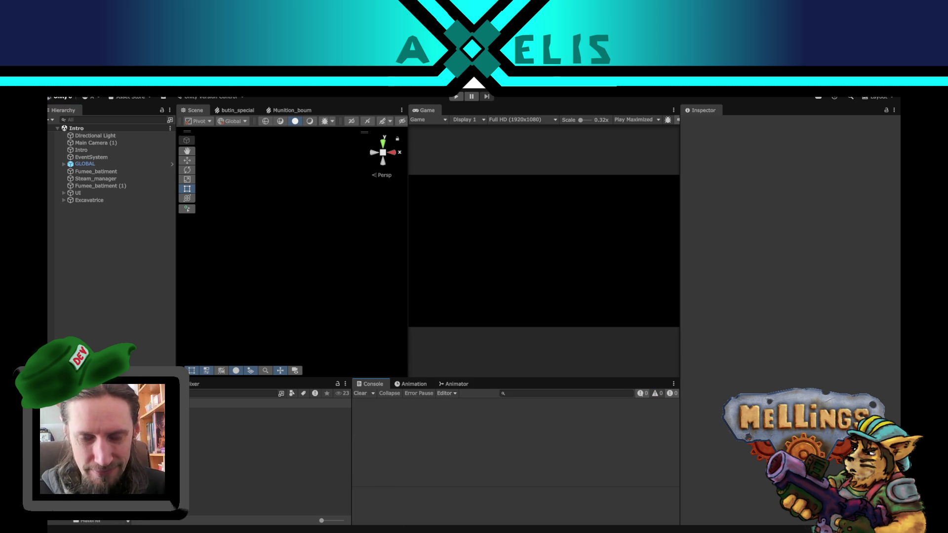
Step: Switch from the Unity editor to Scenario.cs in Visual Studio Code
{"action": "key", "text": "alt+Tab"}
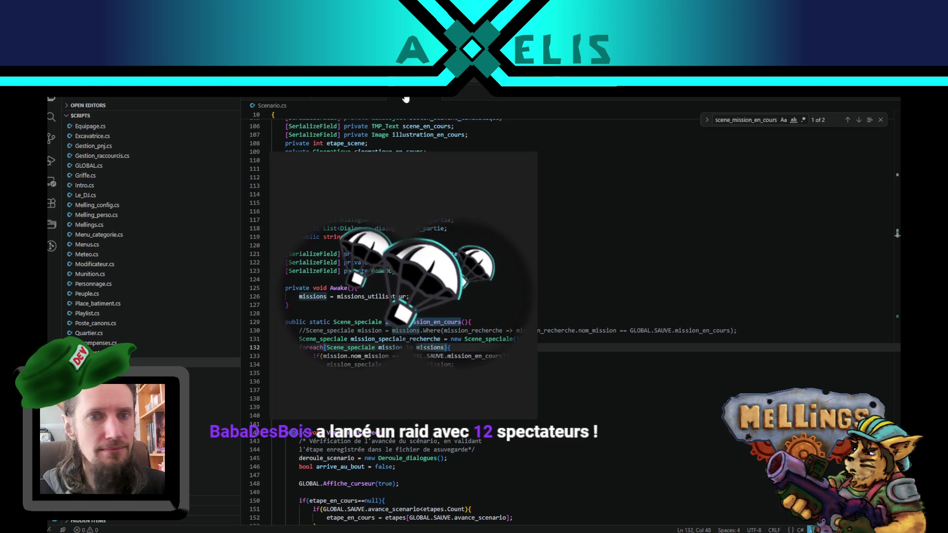
Step: Place the caret in Scenario.cs's scene_mission_en_cours declaration, then bring up Notepad with all names selected
{"action": "scroll", "coordinate": [180, 247], "scroll_direction": "up", "scroll_amount": 6}
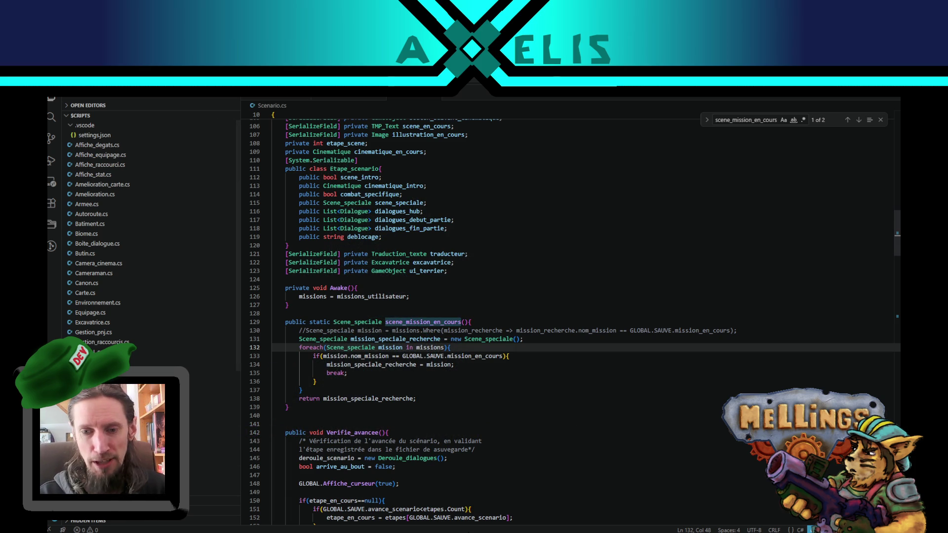
{"action": "left_click", "coordinate": [486, 324]}
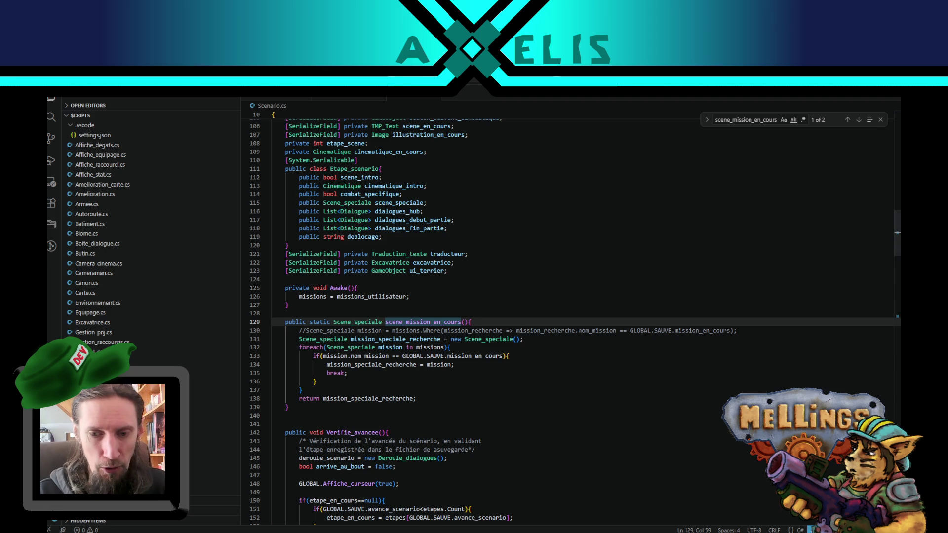
{"action": "key", "text": "alt+Tab"}
{"action": "mouse_move", "coordinate": [196, 367]}
{"action": "left_mouse_down"}
{"action": "mouse_move", "coordinate": [163, 212]}
{"action": "mouse_move", "coordinate": [120, 196]}
{"action": "left_mouse_up"}
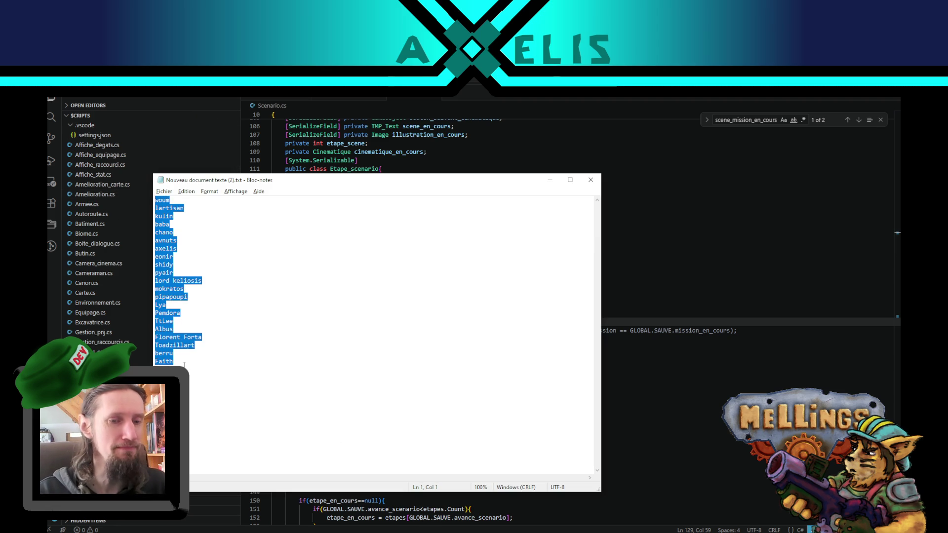
Step: Look over the names list by selecting and stepping through its entries
{"action": "key", "text": "Right"}
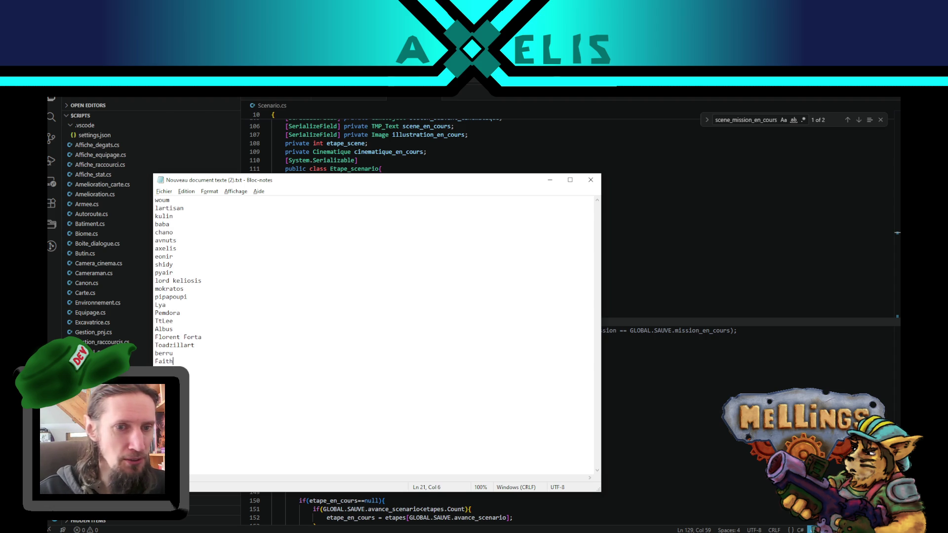
{"action": "left_click_drag", "start_coordinate": [187, 362], "coordinate": [150, 200]}
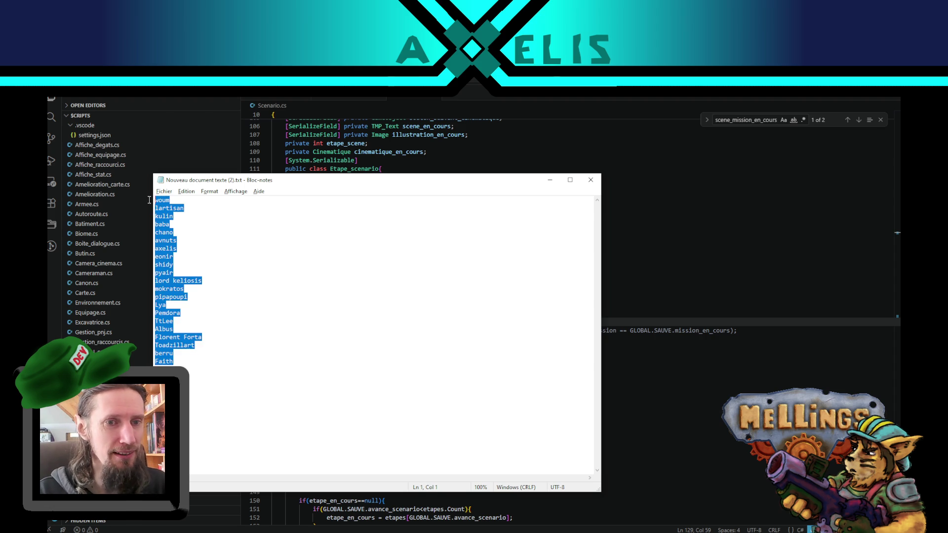
{"action": "left_click", "coordinate": [242, 263]}
{"action": "mouse_move", "coordinate": [156, 198]}
{"action": "left_mouse_down"}
{"action": "mouse_move", "coordinate": [198, 197]}
{"action": "mouse_move", "coordinate": [199, 224]}
{"action": "mouse_move", "coordinate": [205, 213]}
{"action": "left_mouse_up"}
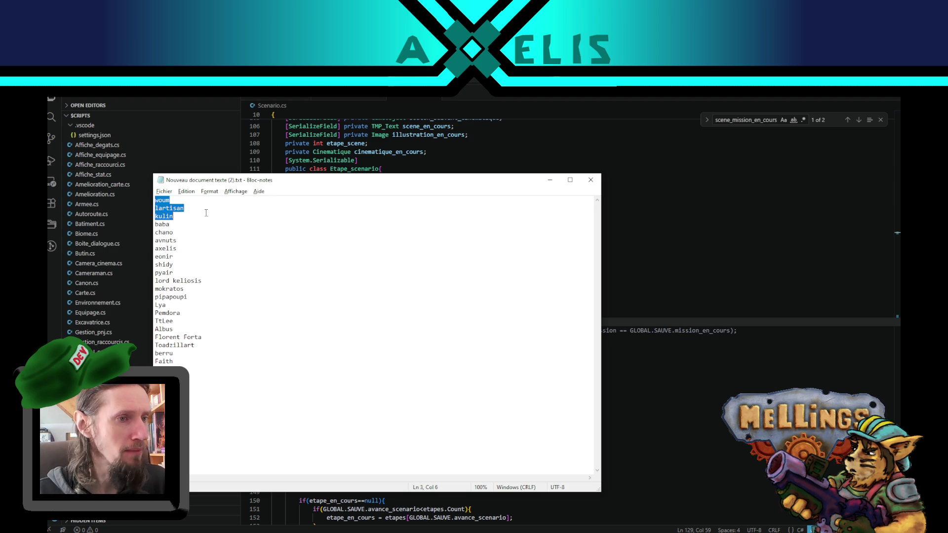
{"action": "left_click_drag", "start_coordinate": [206, 212], "coordinate": [217, 246]}
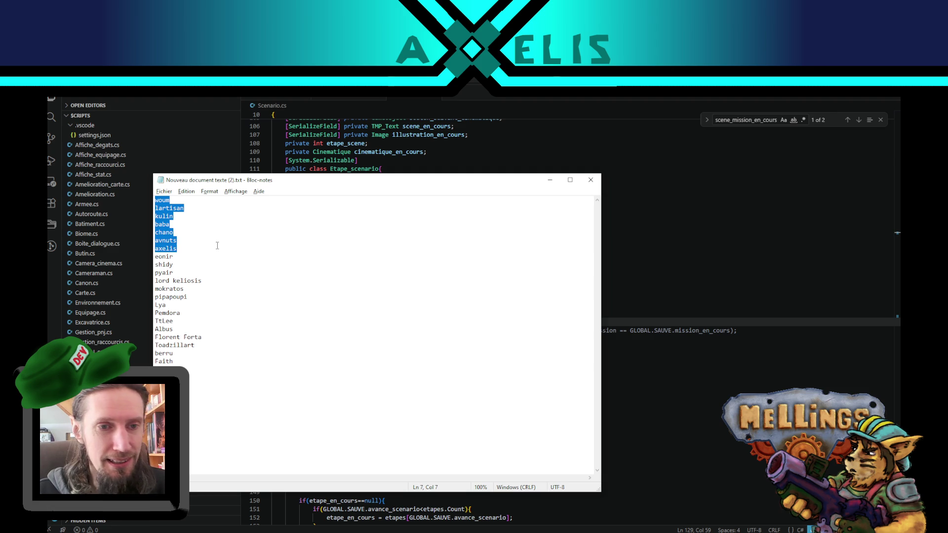
{"action": "left_click_drag", "start_coordinate": [218, 246], "coordinate": [228, 264]}
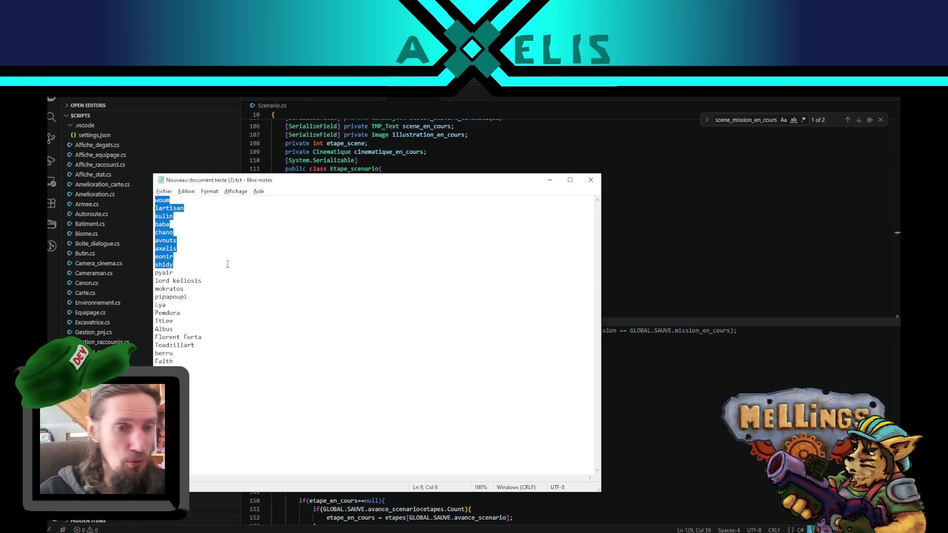
{"action": "left_click", "coordinate": [213, 267]}
{"action": "left_click", "coordinate": [183, 271]}
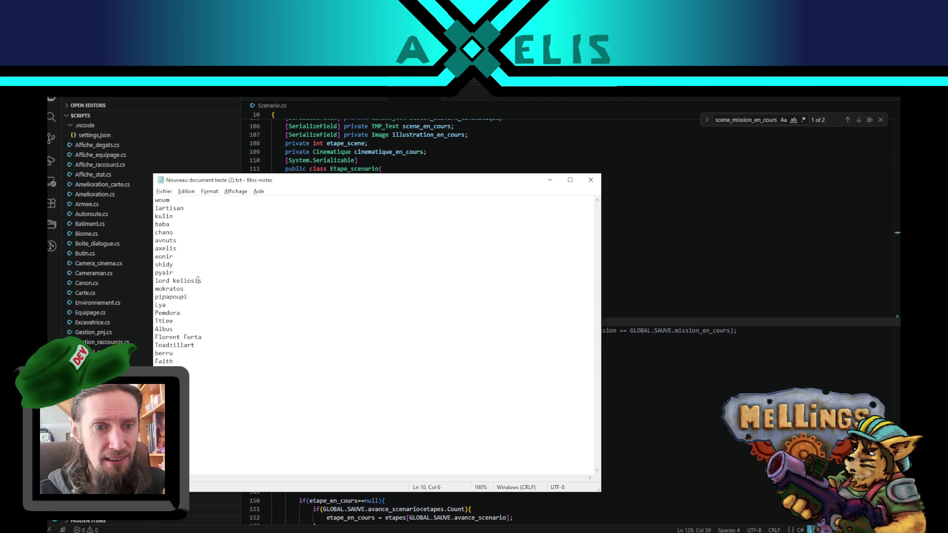
{"action": "double_click", "coordinate": [210, 290]}
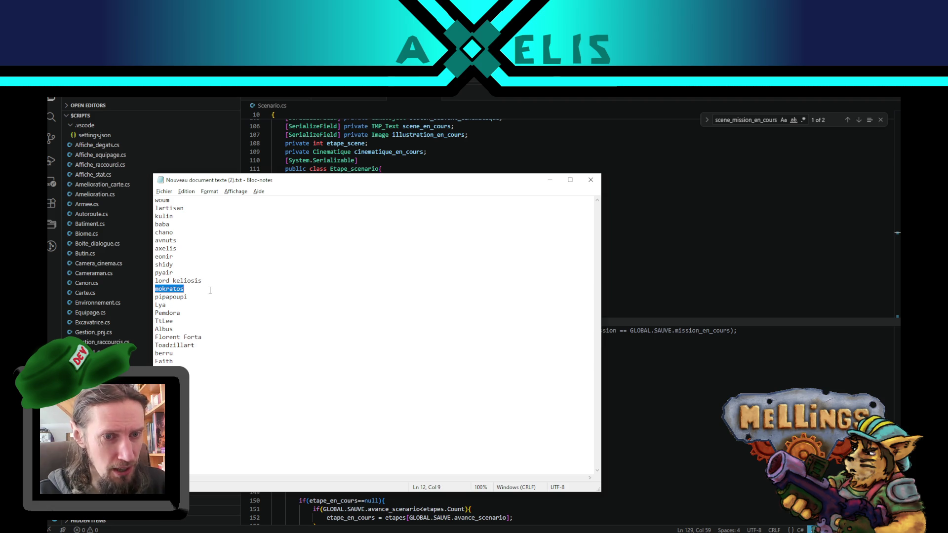
{"action": "left_click_drag", "start_coordinate": [210, 291], "coordinate": [211, 319]}
{"action": "left_click", "coordinate": [193, 322]}
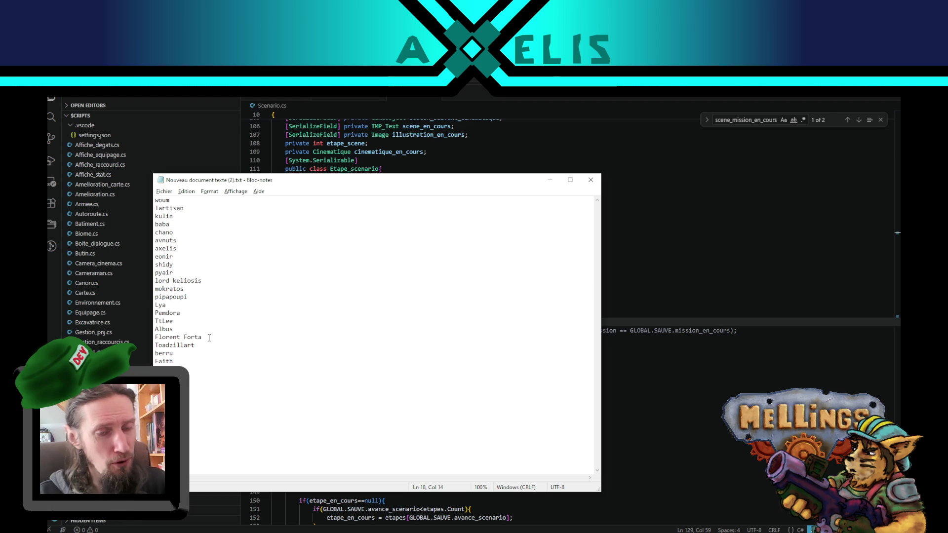
{"action": "left_click", "coordinate": [197, 346]}
{"action": "left_click", "coordinate": [191, 351]}
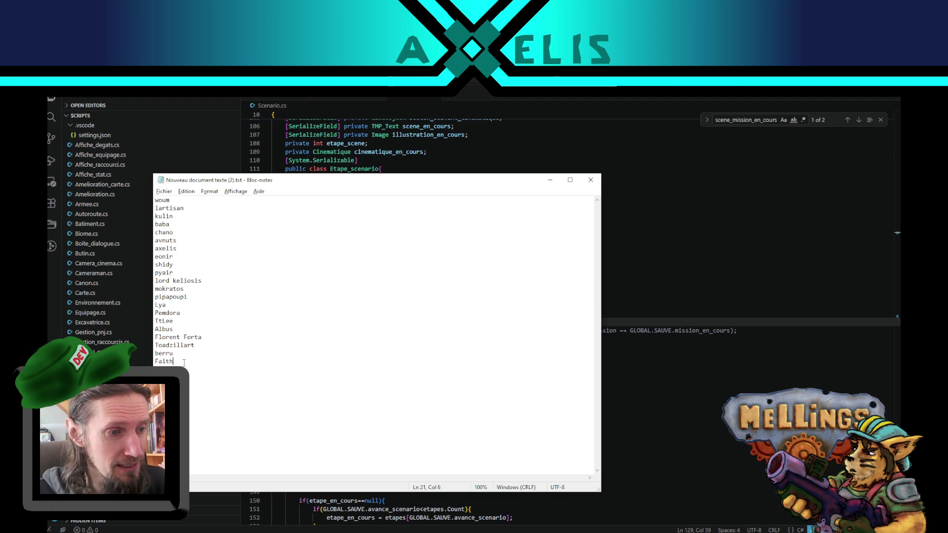
Step: Append ' + ' and a second name to the third entry, add blank lines at the end, and save
{"action": "left_click", "coordinate": [189, 219]}
{"action": "type", "text": "+ cestphoqu"}
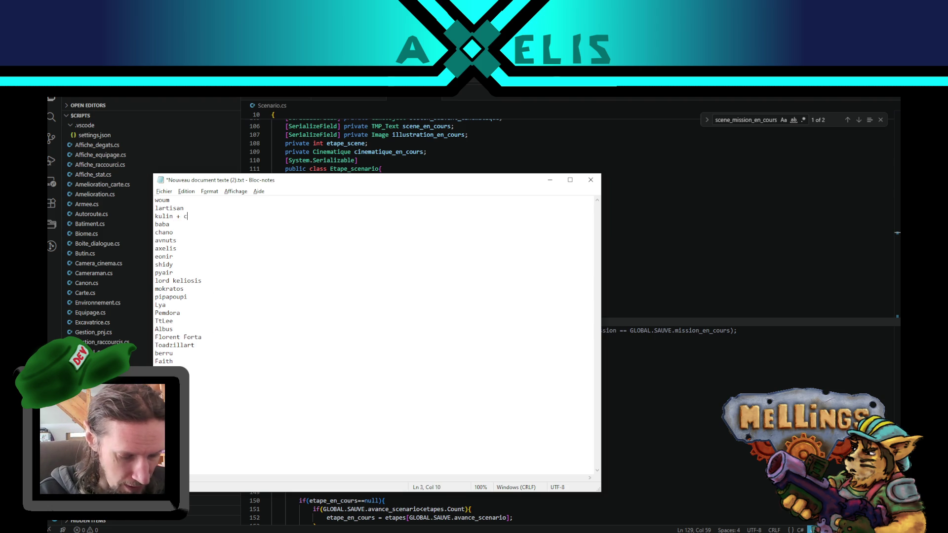
{"action": "type", "text": "e"}
{"action": "key", "text": "ctrl+s"}
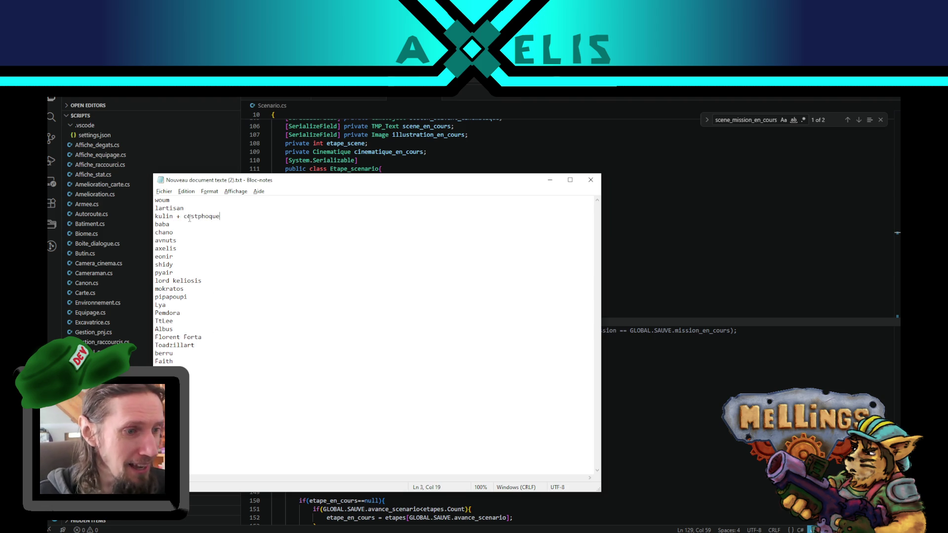
{"action": "left_click", "coordinate": [204, 364]}
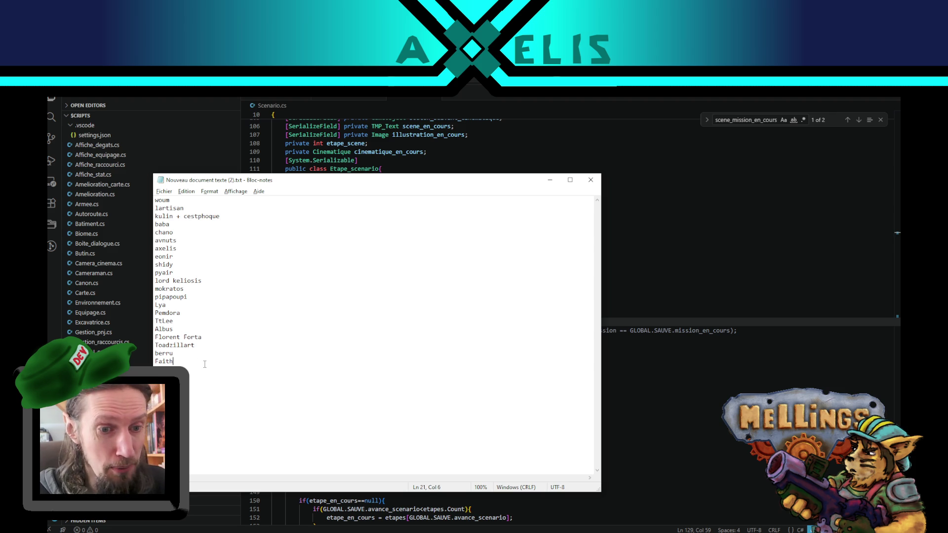
{"action": "key", "text": "Return"}
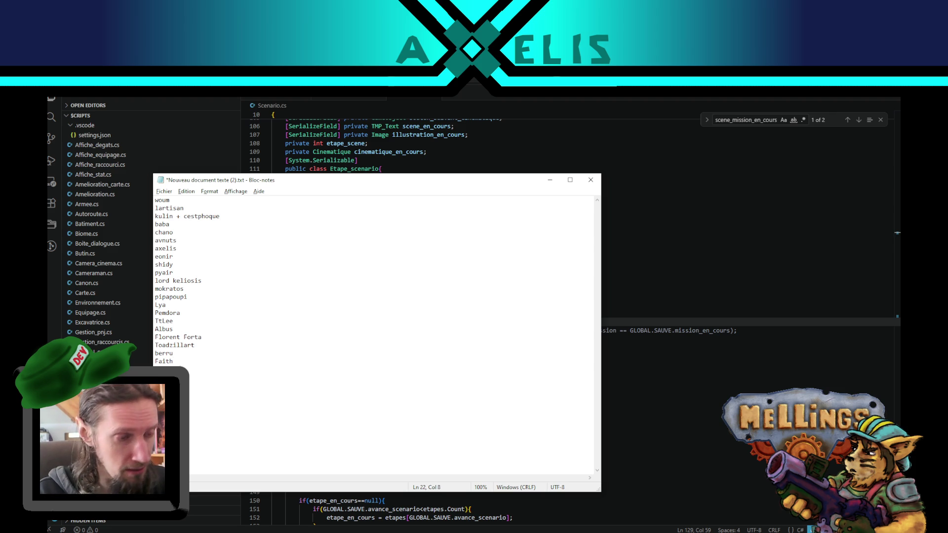
{"action": "key", "text": "ctrl+s"}
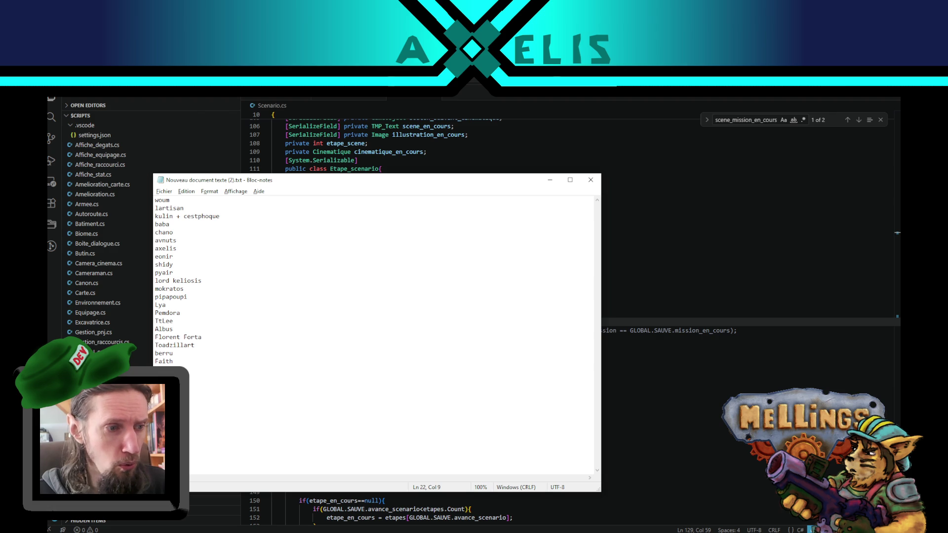
{"action": "key", "text": "Return"}
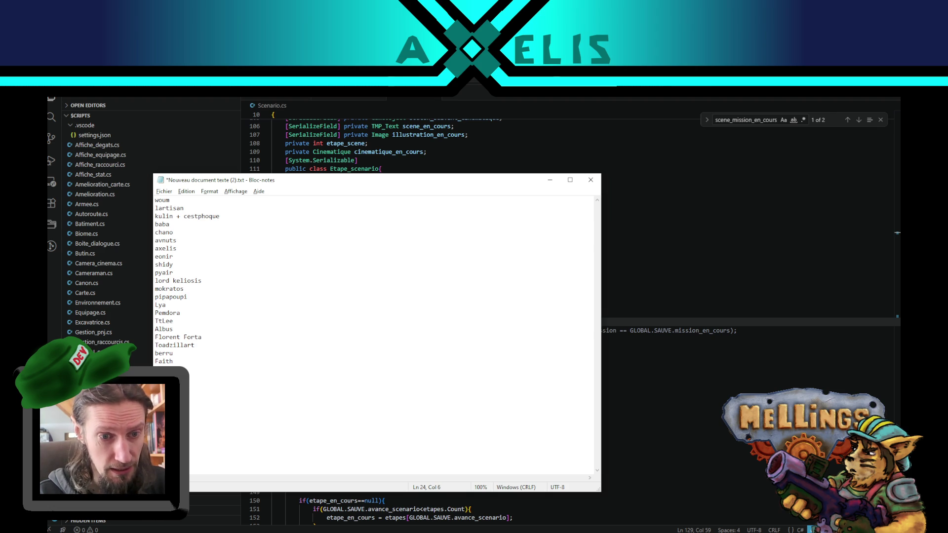
{"action": "key", "text": "ctrl+s"}
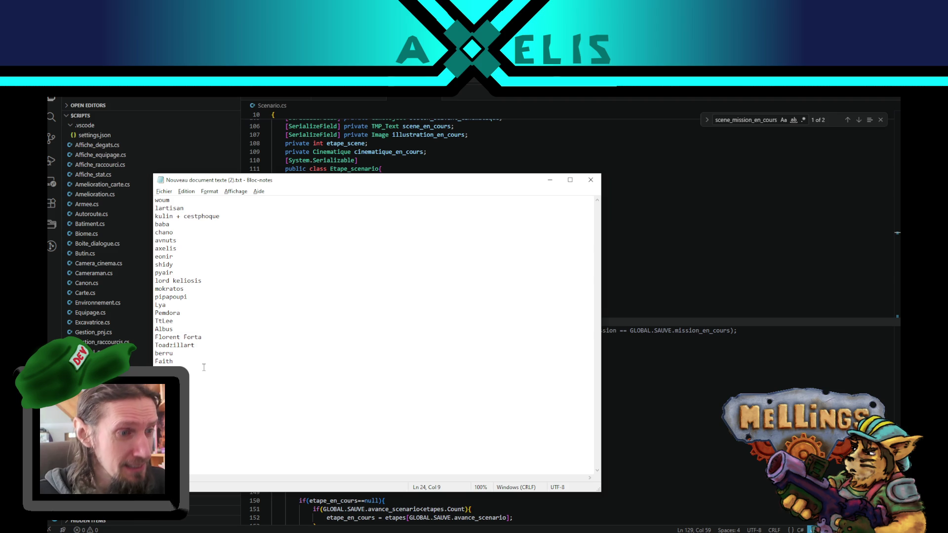
{"action": "key", "text": "Return"}
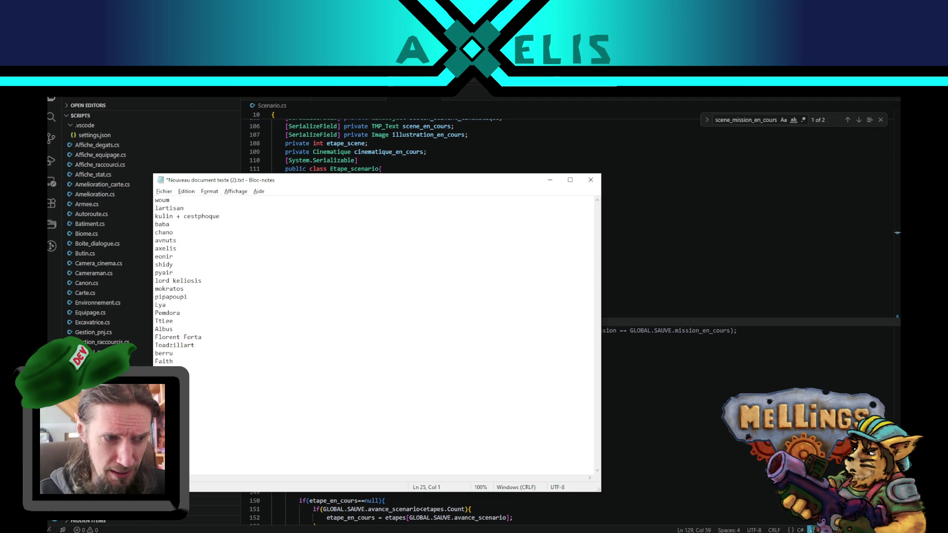
Step: Select the whole names list, then deselect and refocus the Notepad document
{"action": "left_click_drag", "start_coordinate": [199, 346], "coordinate": [106, 347]}
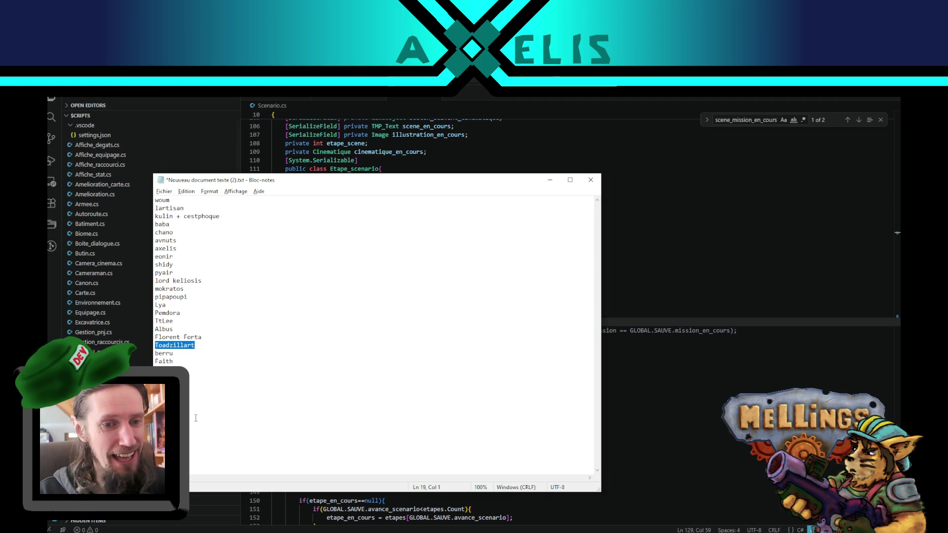
{"action": "mouse_move", "coordinate": [193, 390]}
{"action": "left_mouse_down"}
{"action": "mouse_move", "coordinate": [148, 240]}
{"action": "mouse_move", "coordinate": [113, 196]}
{"action": "left_mouse_up"}
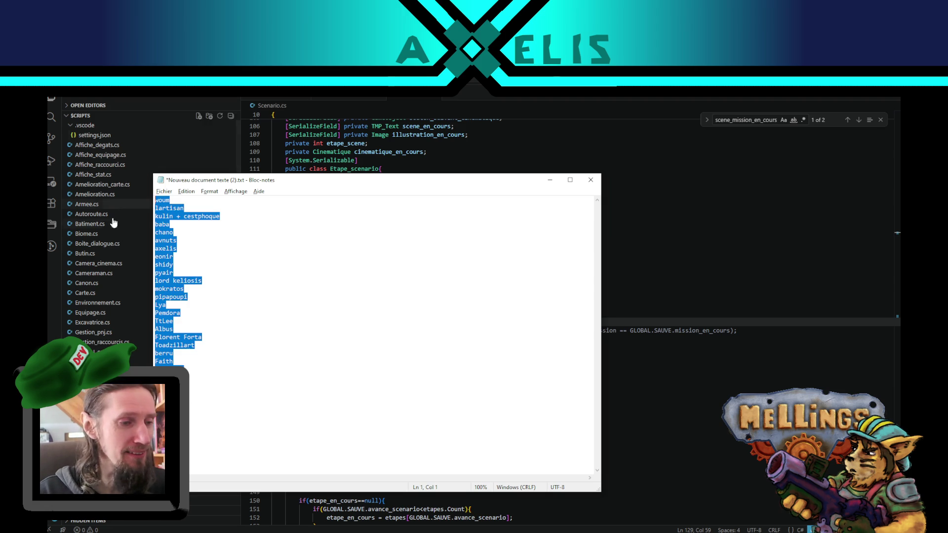
{"action": "left_click", "coordinate": [304, 386]}
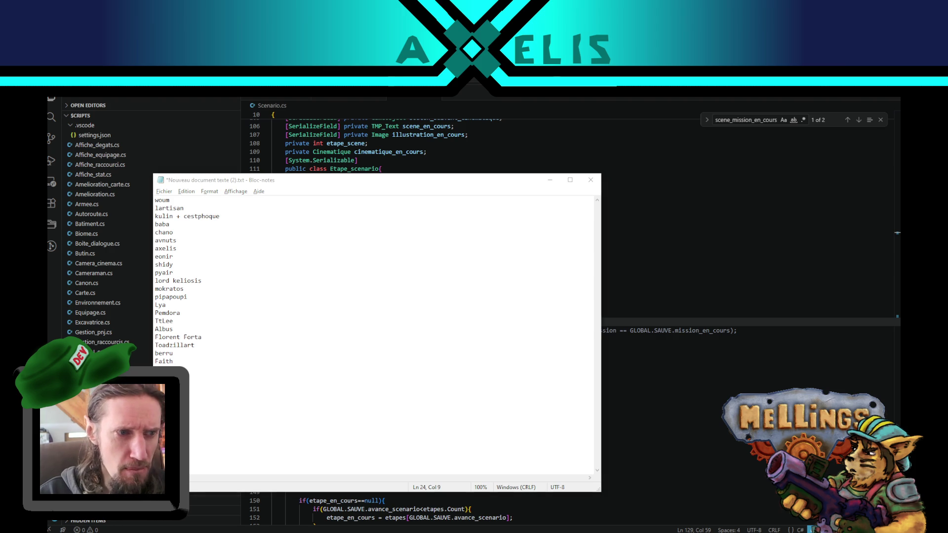
{"action": "left_click", "coordinate": [220, 403]}
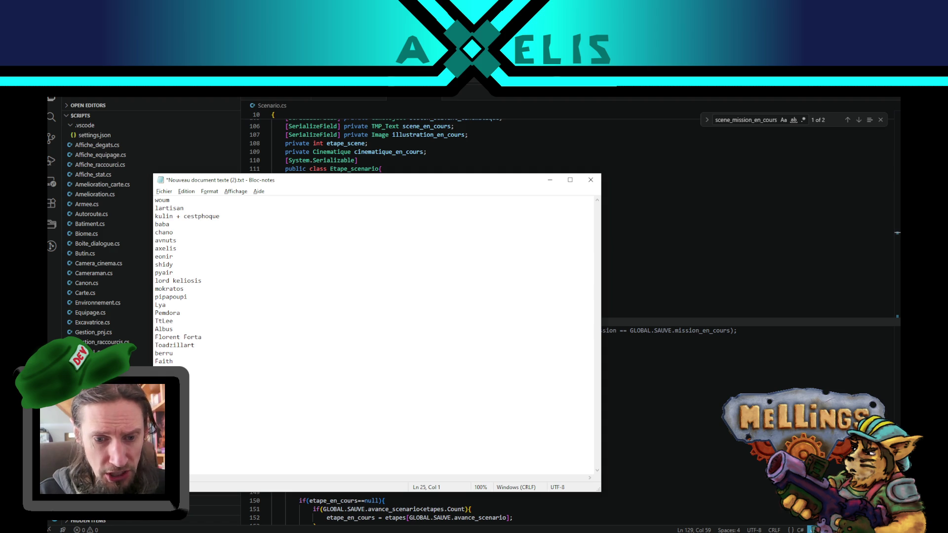
{"action": "scroll", "coordinate": [161, 295], "scroll_direction": "up", "scroll_amount": 5}
{"action": "scroll", "coordinate": [159, 297], "scroll_direction": "up", "scroll_amount": 20}
{"action": "scroll", "coordinate": [159, 300], "scroll_direction": "up", "scroll_amount": 20}
{"action": "scroll", "coordinate": [159, 300], "scroll_direction": "down", "scroll_amount": 2}
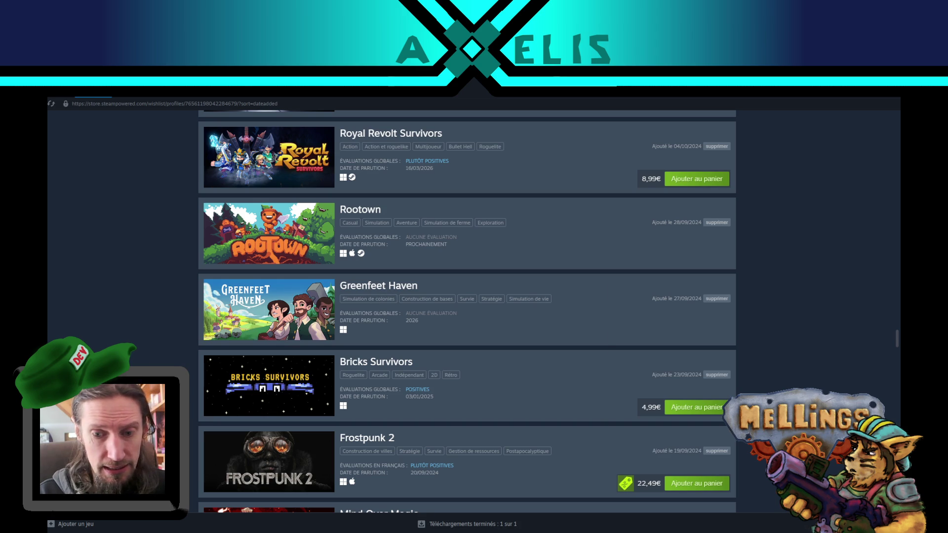
{"action": "key", "text": "alt+Tab"}
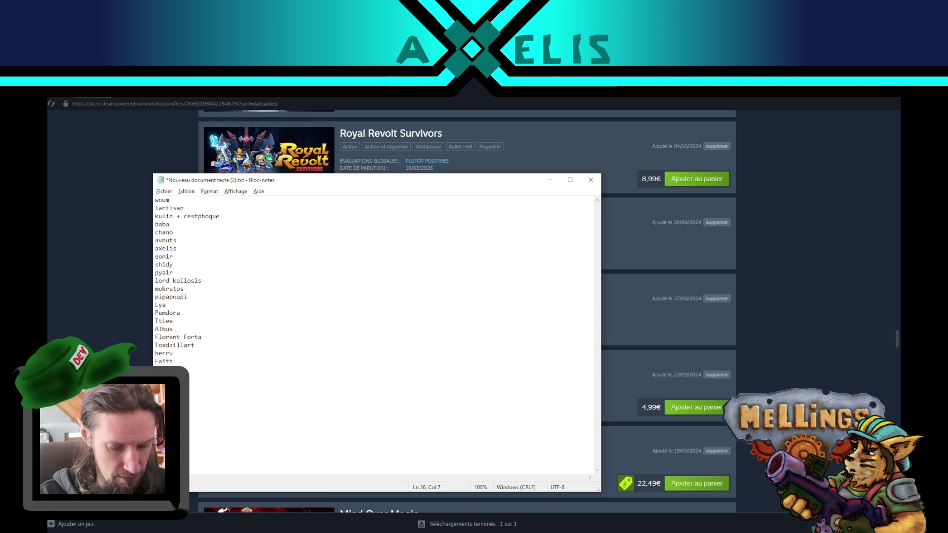
{"action": "key", "text": "ctrl+s"}
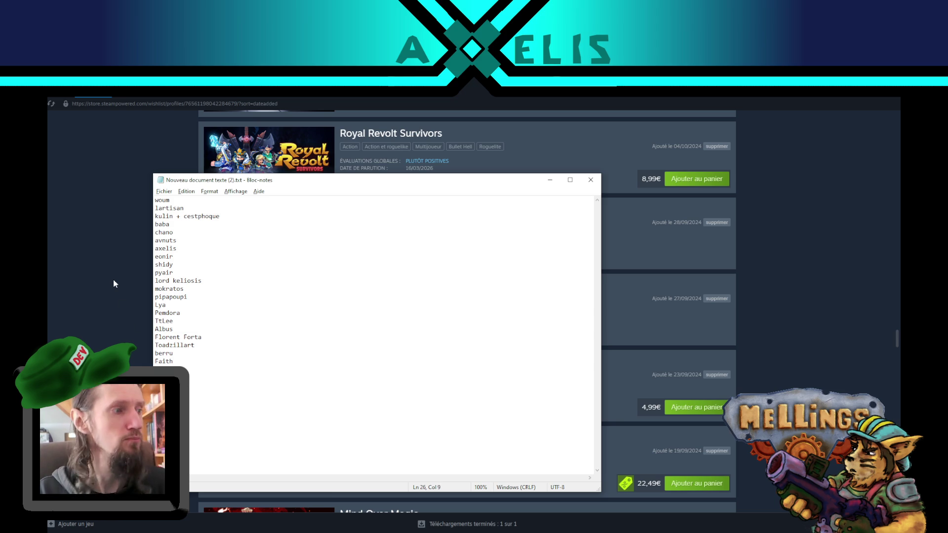
{"action": "left_click", "coordinate": [109, 318]}
{"action": "scroll", "coordinate": [130, 311], "scroll_direction": "up", "scroll_amount": 1}
{"action": "scroll", "coordinate": [127, 317], "scroll_direction": "up", "scroll_amount": 1}
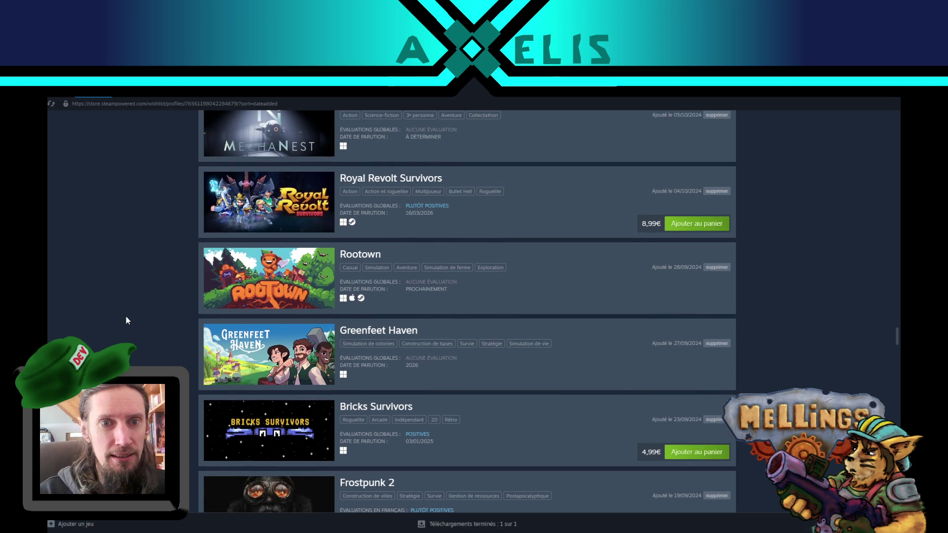
{"action": "scroll", "coordinate": [126, 318], "scroll_direction": "down", "scroll_amount": 2}
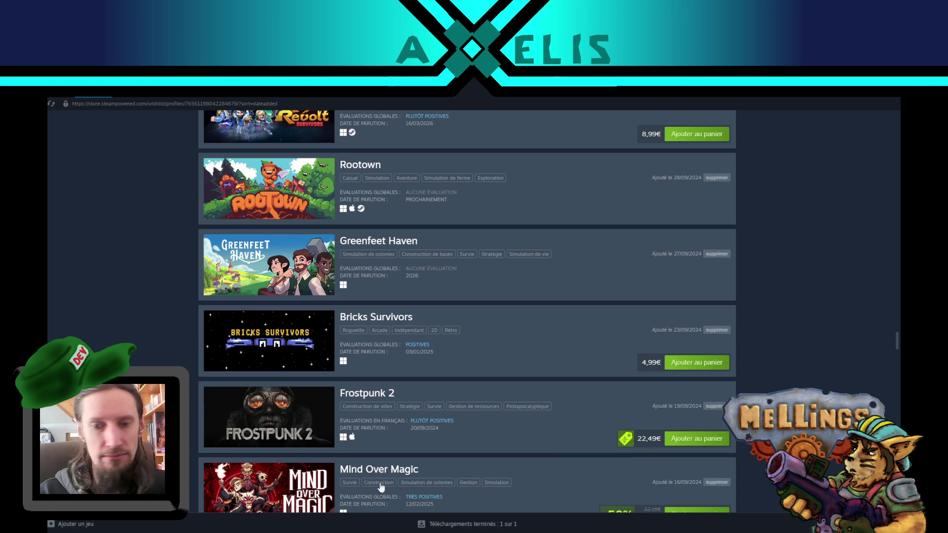
{"action": "left_click", "coordinate": [437, 477]}
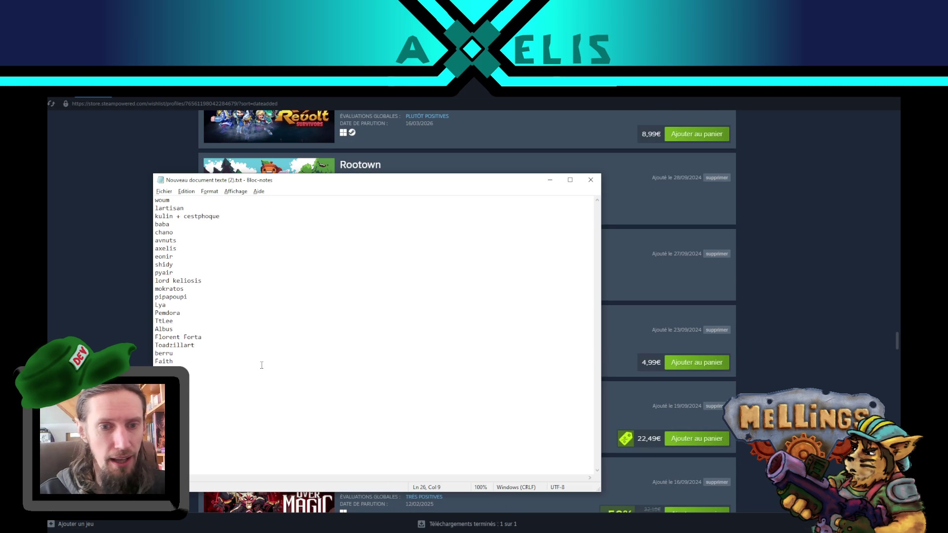
{"action": "mouse_move", "coordinate": [192, 399]}
{"action": "left_mouse_down"}
{"action": "mouse_move", "coordinate": [163, 260]}
{"action": "mouse_move", "coordinate": [129, 197]}
{"action": "left_mouse_up"}
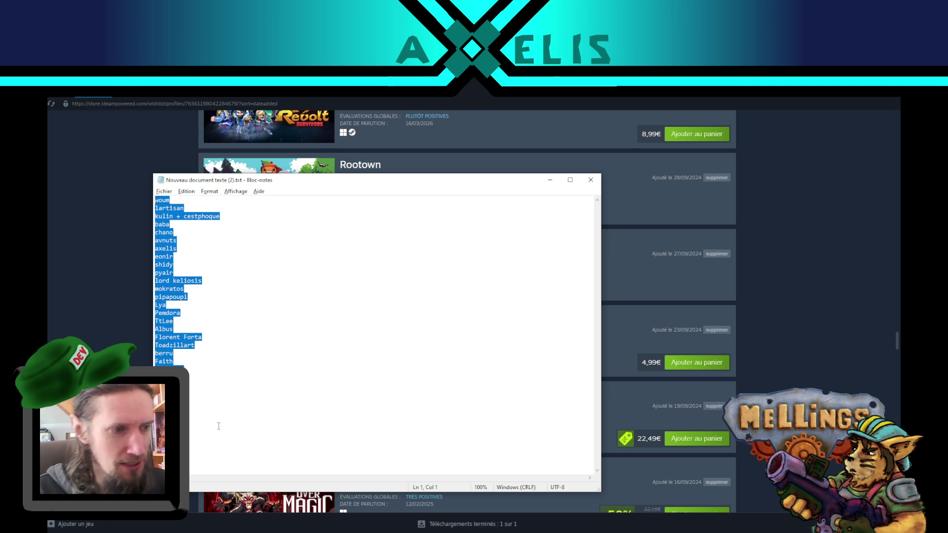
{"action": "left_click", "coordinate": [219, 399]}
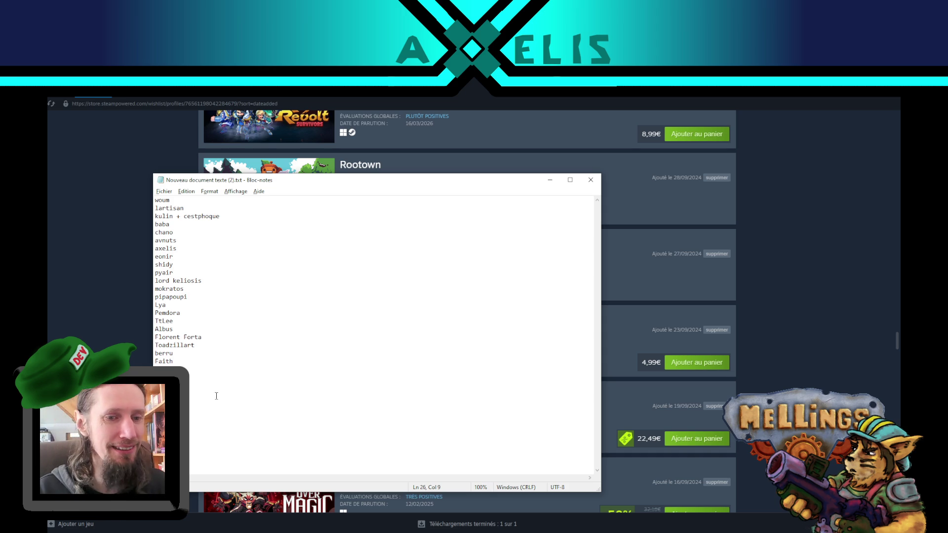
{"action": "left_click_drag", "start_coordinate": [219, 398], "coordinate": [110, 158]}
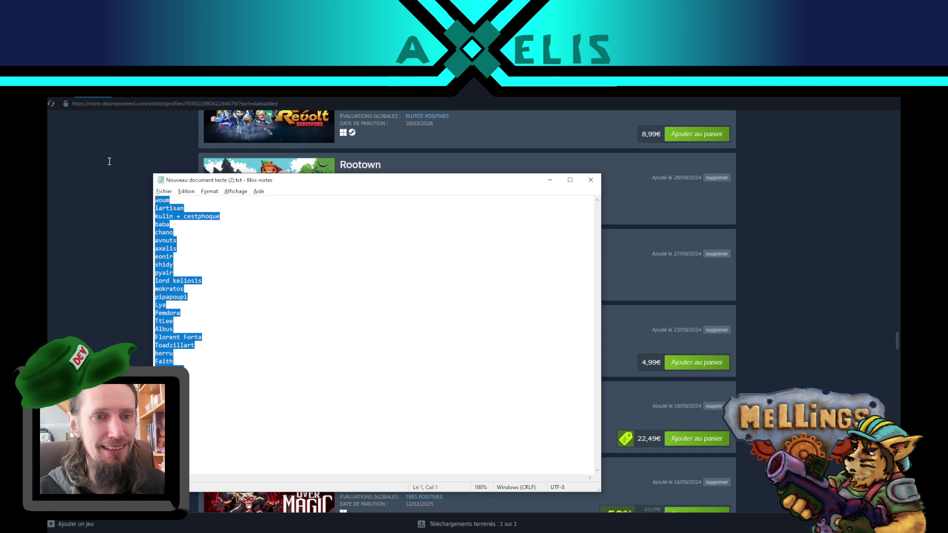
{"action": "left_click", "coordinate": [196, 404]}
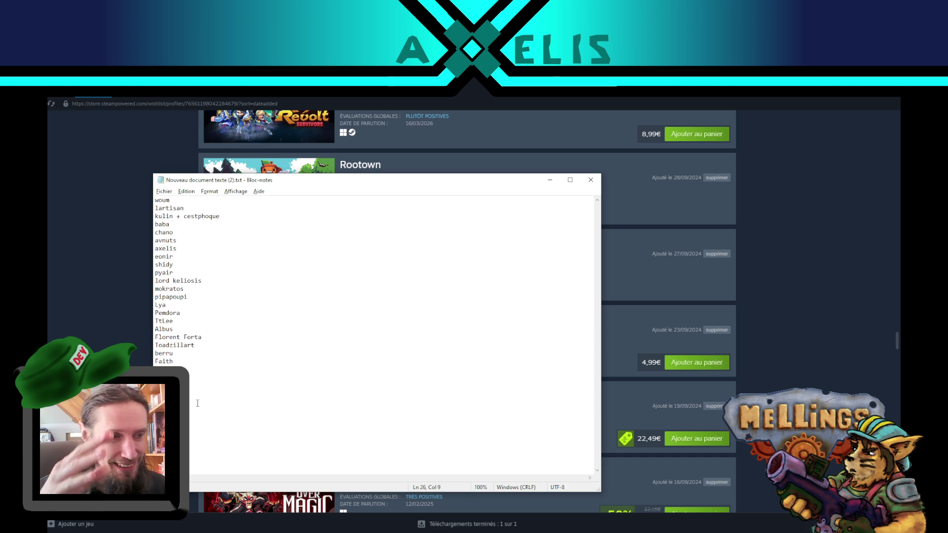
Step: Append 'MGT' to the fourteenth name, save the names file, and switch to VS Code
{"action": "double_click", "coordinate": [166, 304]}
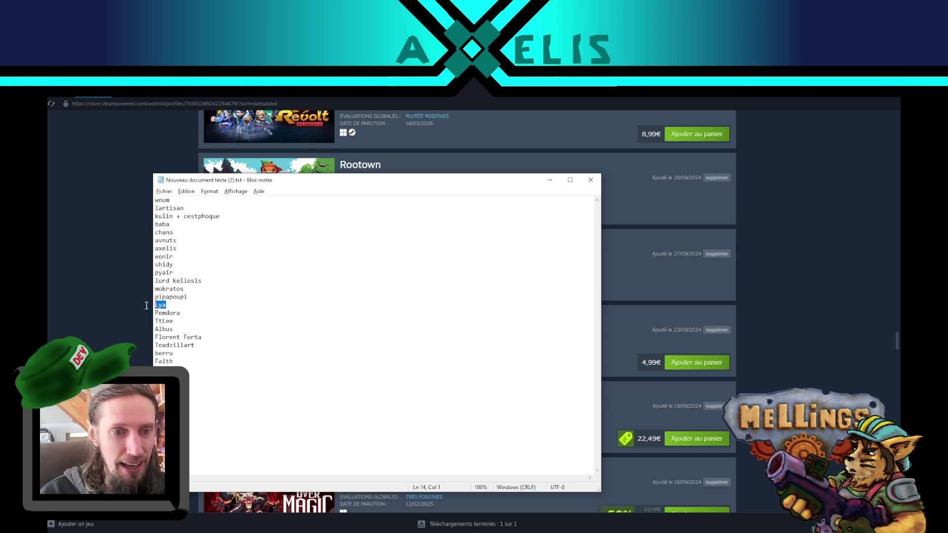
{"action": "left_click", "coordinate": [167, 305]}
{"action": "type", "text": "MGT"}
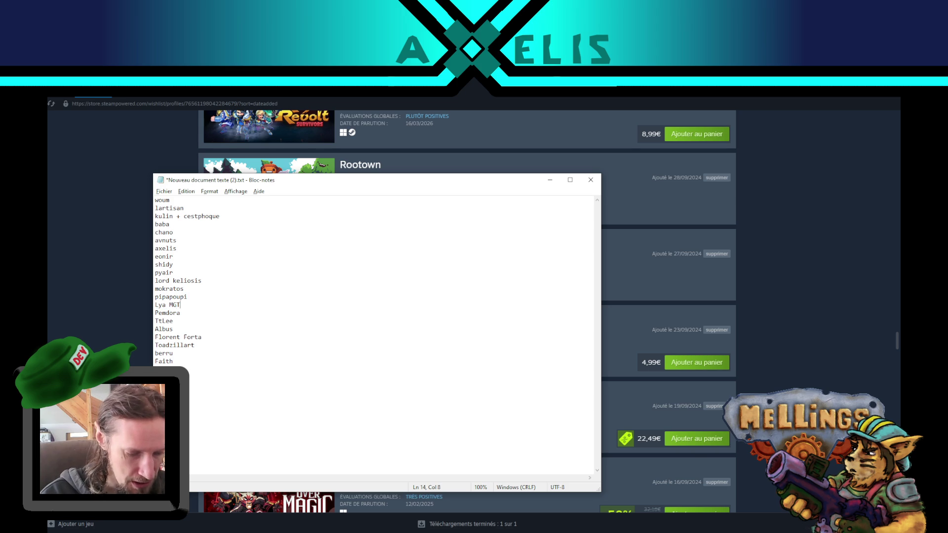
{"action": "key", "text": "ctrl+s"}
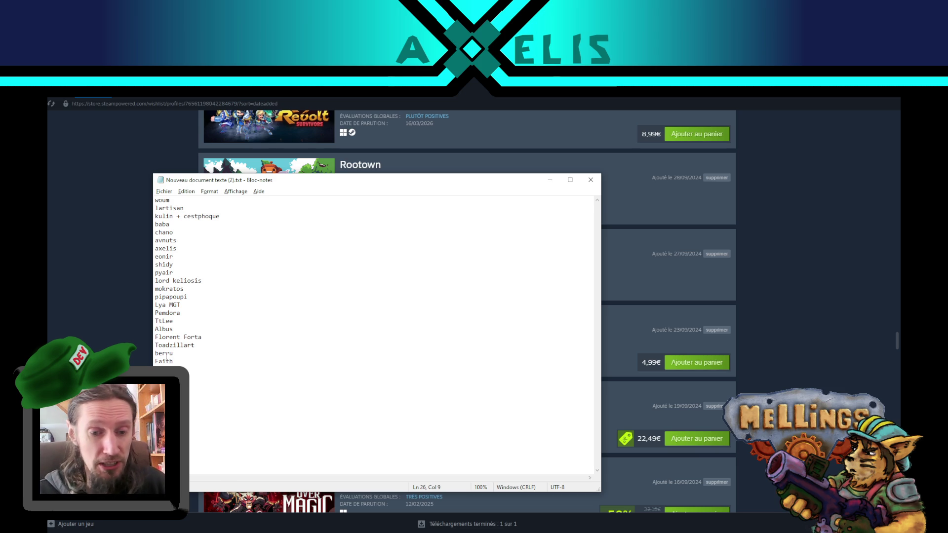
{"action": "key", "text": "alt+Tab"}
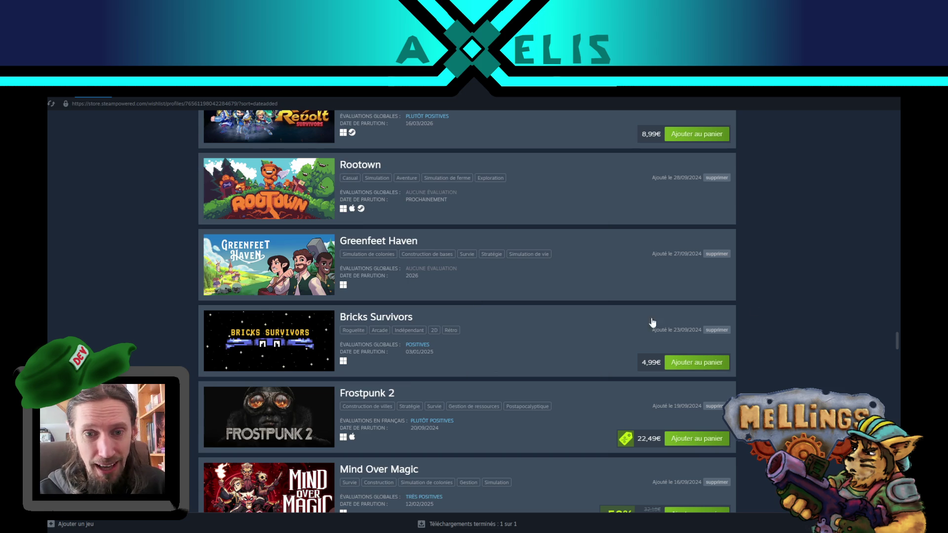
{"action": "key", "text": "alt+Tab"}
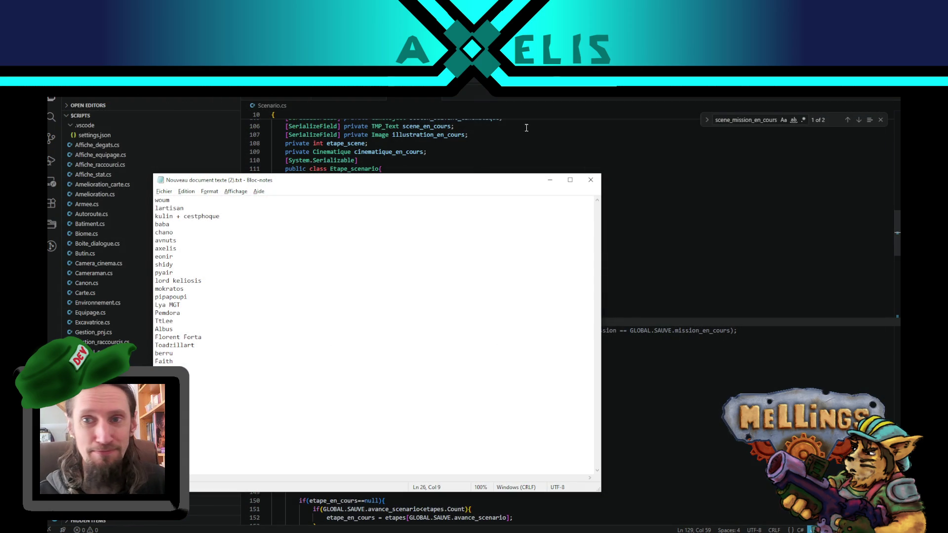
{"action": "key", "text": "alt+Tab"}
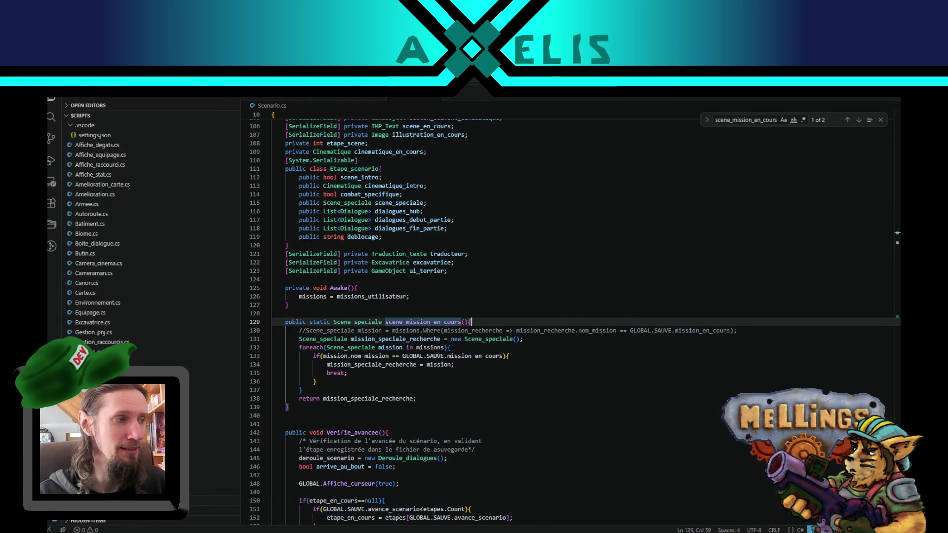
{"action": "left_click", "coordinate": [303, 409]}
{"action": "left_click", "coordinate": [306, 306]}
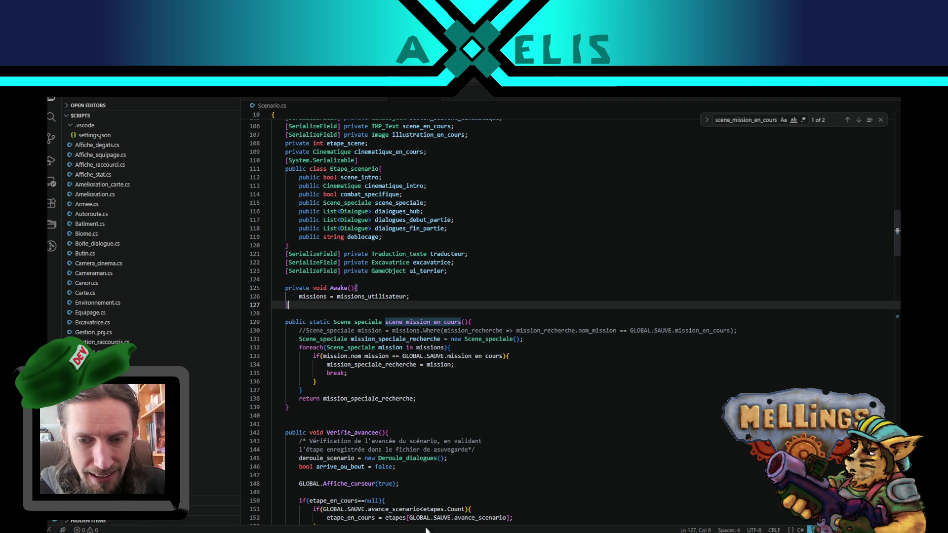
{"action": "key", "text": "alt+Tab"}
Step: Change the fourteenth name's suffix from MGT to Mgtt and save the file
{"action": "left_click", "coordinate": [205, 303]}
{"action": "key", "text": "BackSpace"}
{"action": "key", "text": "BackSpace"}
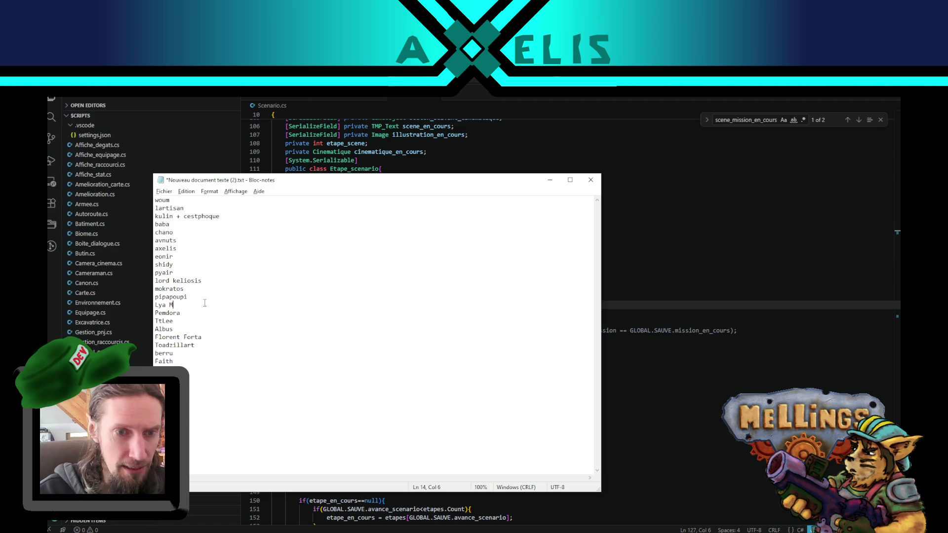
{"action": "type", "text": "gtt"}
{"action": "key", "text": "ctrl+s"}
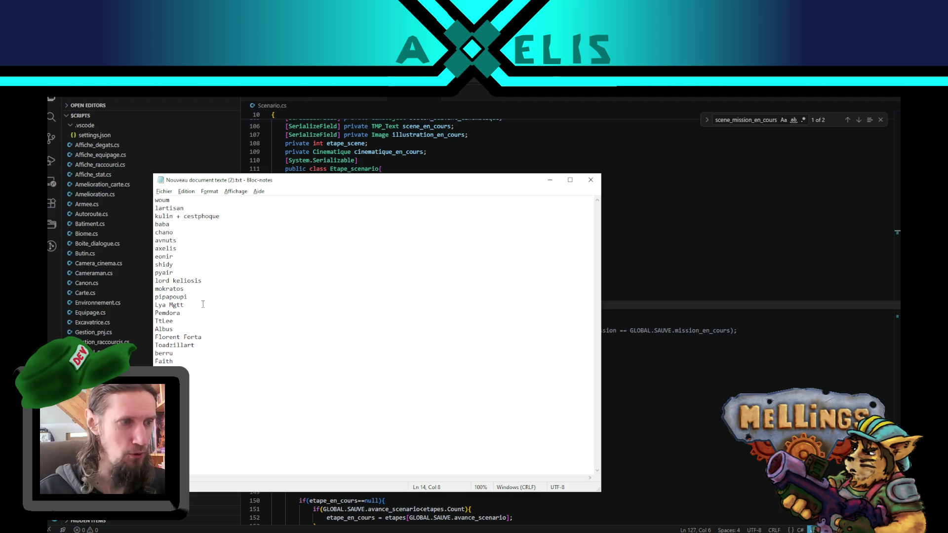
Step: Add a 'Teacher' entry after the last name, save, and switch to Unity
{"action": "left_click", "coordinate": [195, 432]}
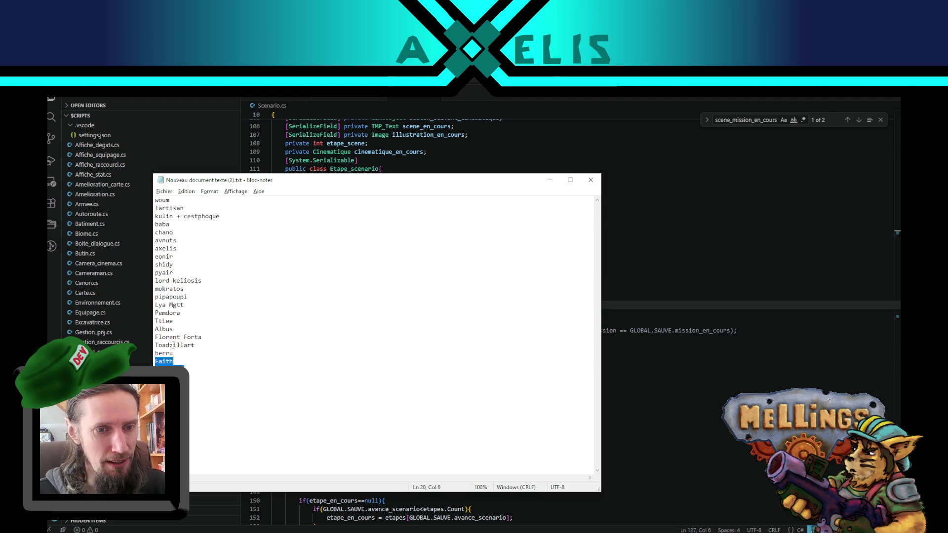
{"action": "key", "text": "ctrl+a"}
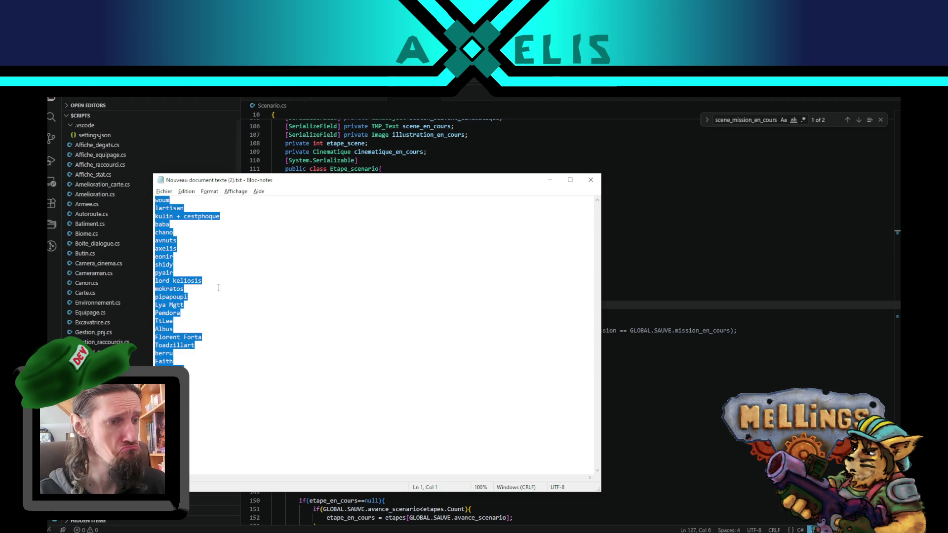
{"action": "left_click", "coordinate": [199, 403]}
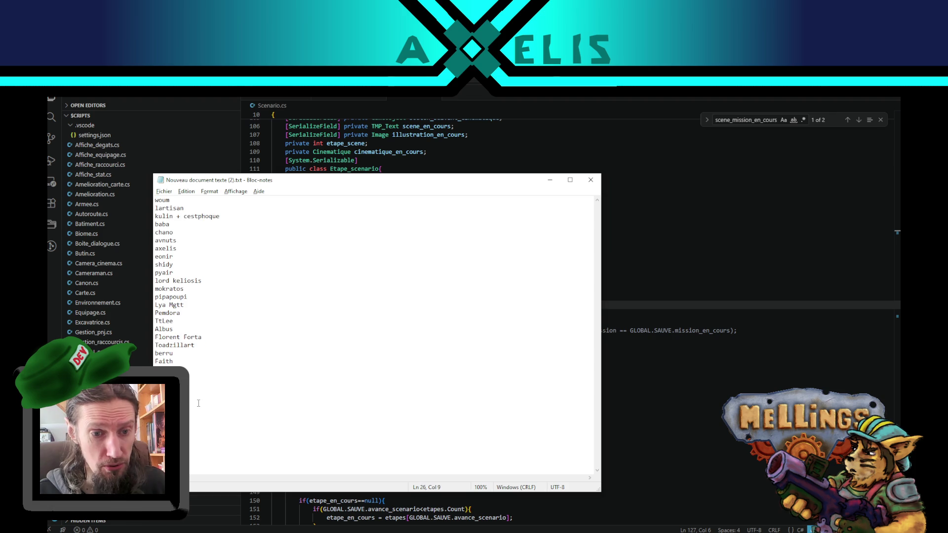
{"action": "key", "text": "Return"}
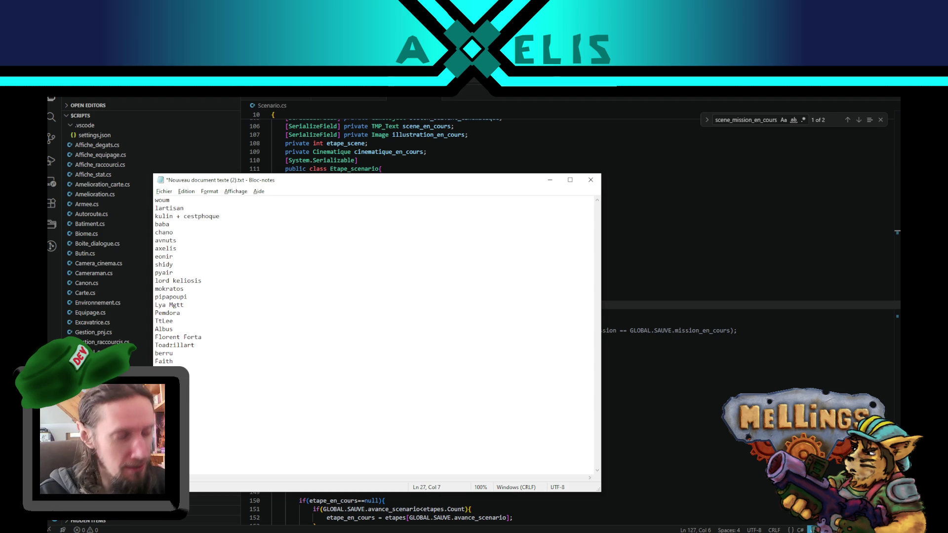
{"action": "type", "text": "Teacher"}
{"action": "key", "text": "ctrl+s"}
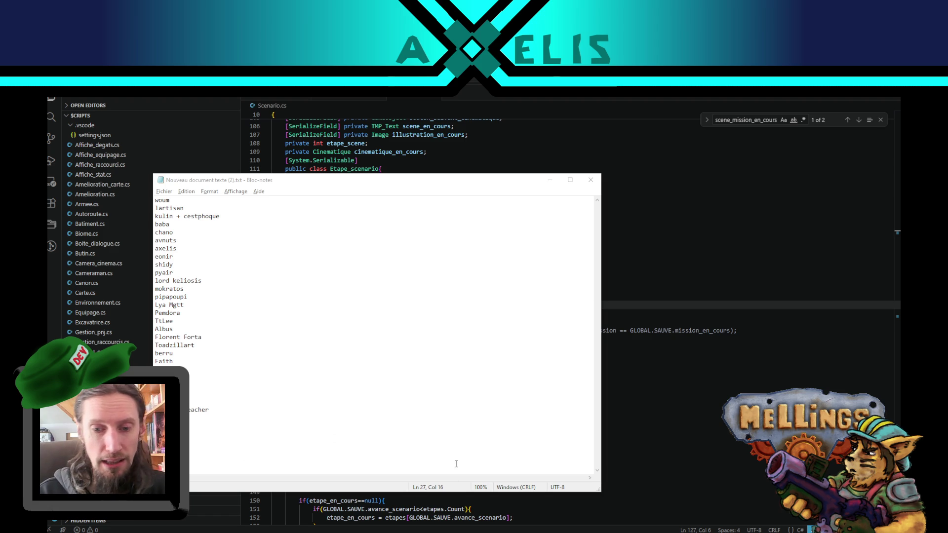
{"action": "key", "text": "alt+Tab"}
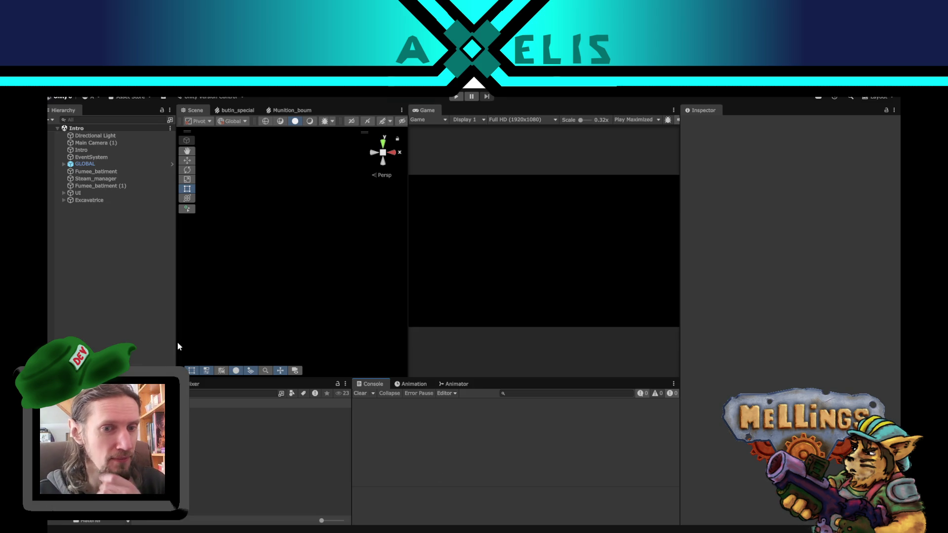
Step: Widen the Scene view, inspect UI and Fumee_batiment (1) in the Hierarchy, then return to VS Code
{"action": "left_click_drag", "start_coordinate": [171, 341], "coordinate": [154, 341]}
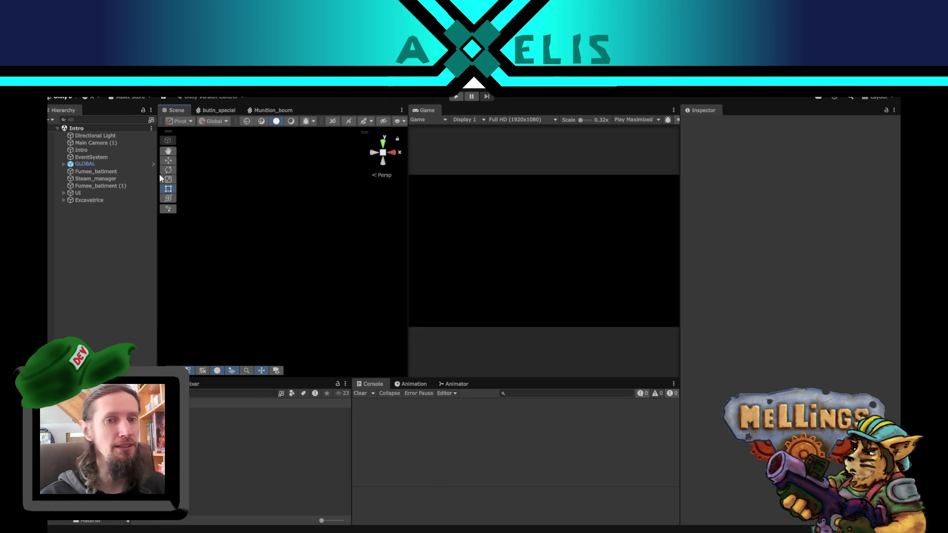
{"action": "left_click", "coordinate": [99, 192]}
{"action": "left_click", "coordinate": [101, 186]}
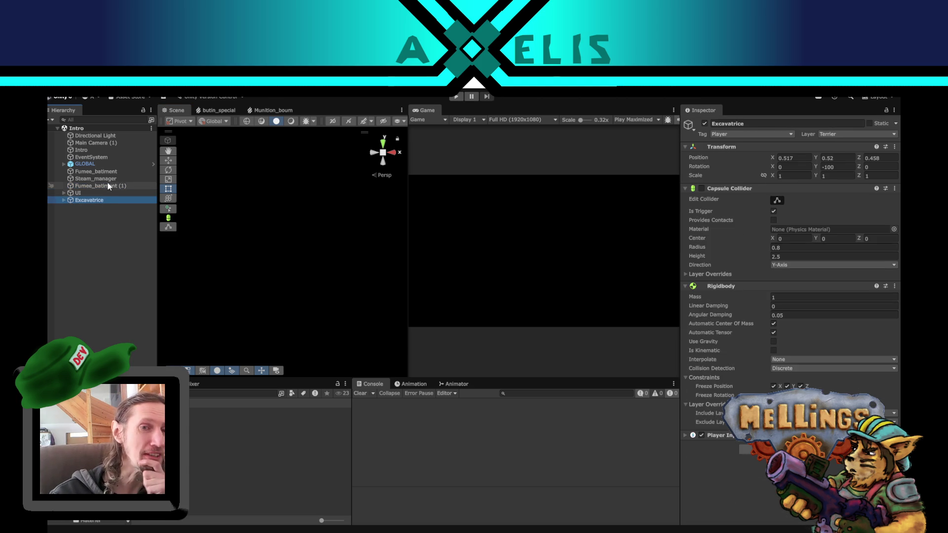
{"action": "key", "text": "alt+Tab"}
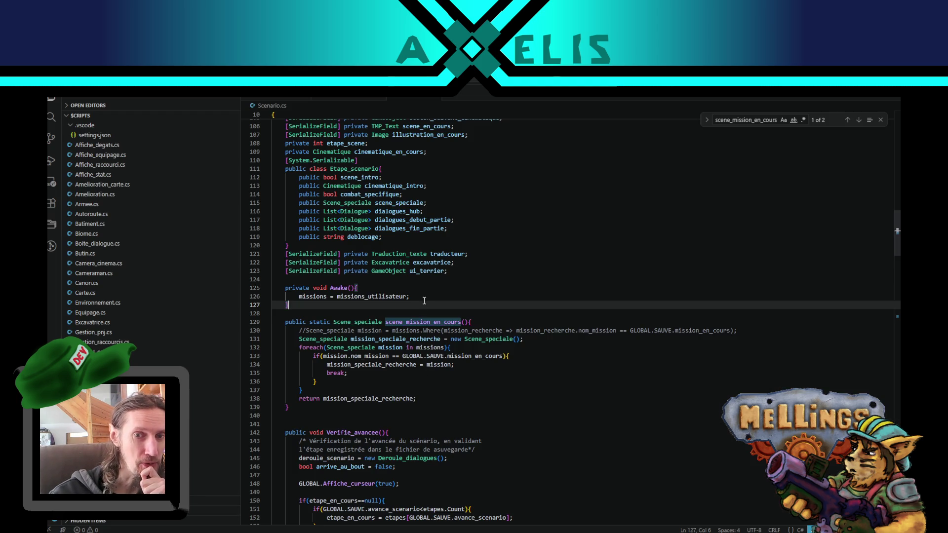
Step: Inspect the ui_terrier and excavatrice fields and the loop's break in Scenario.cs, then return to Notepad
{"action": "left_click", "coordinate": [303, 269]}
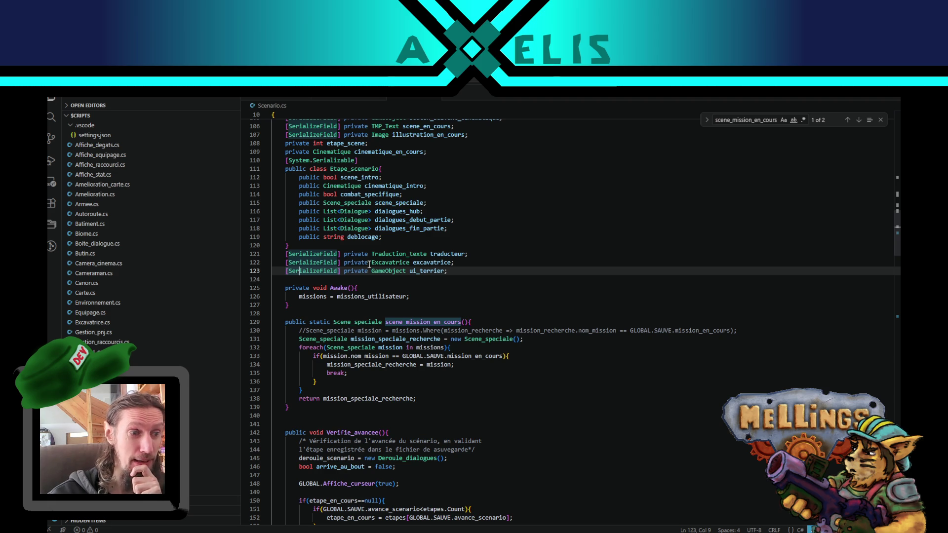
{"action": "left_click", "coordinate": [429, 269]}
{"action": "left_click", "coordinate": [456, 270]}
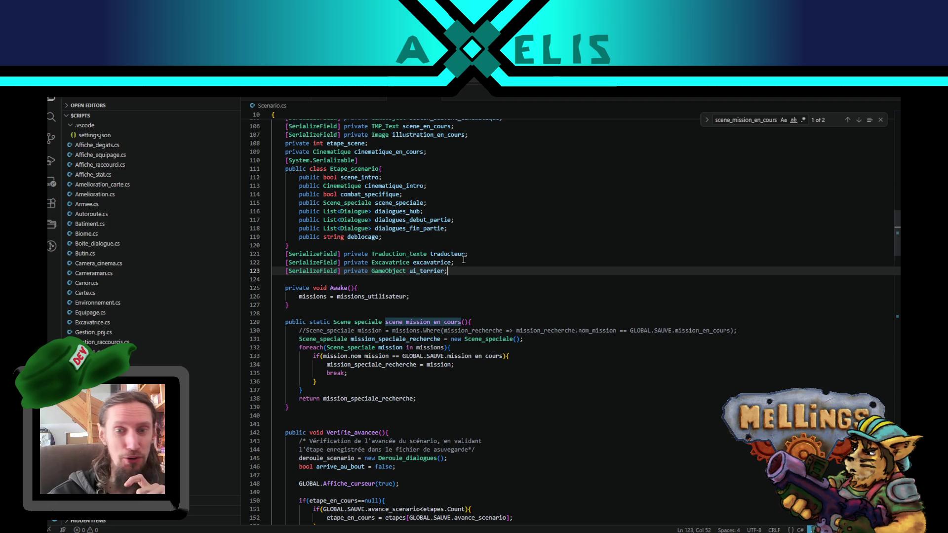
{"action": "left_click", "coordinate": [462, 262]}
{"action": "left_click", "coordinate": [455, 374]}
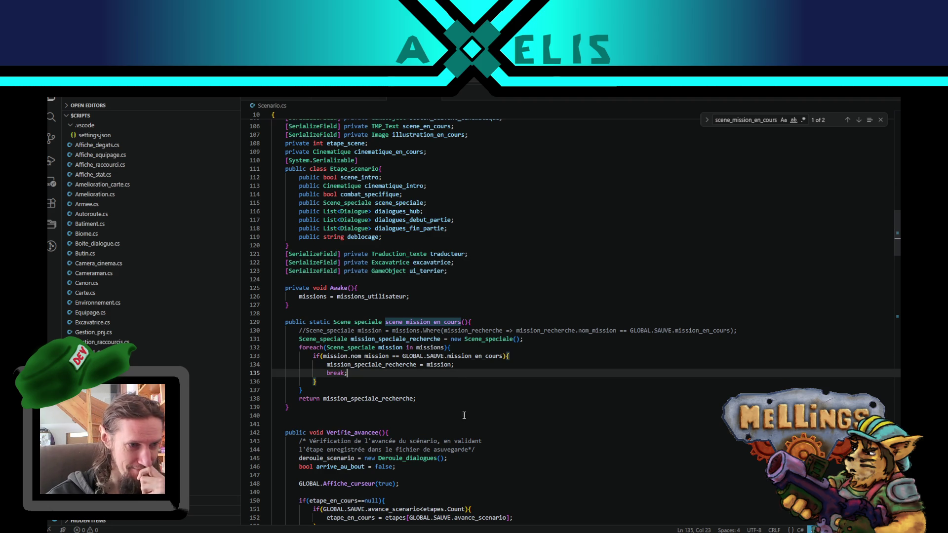
{"action": "key", "text": "alt+Tab"}
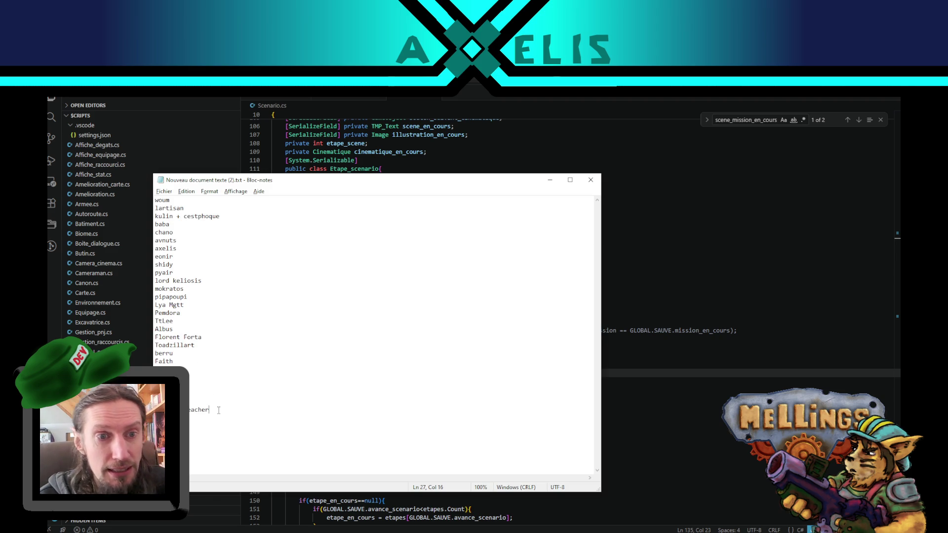
Step: Complete the last entry of the name list and save the notes file
{"action": "key", "text": "Return"}
{"action": "type", "text": "e"}
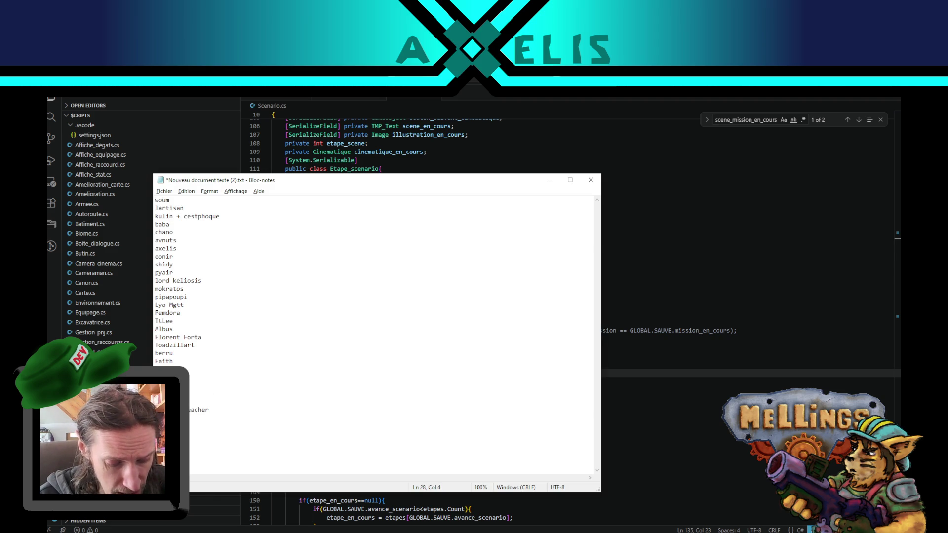
{"action": "type", "text": "ette"}
{"action": "type", "text": "ev"}
{"action": "key", "text": "ctrl+s"}
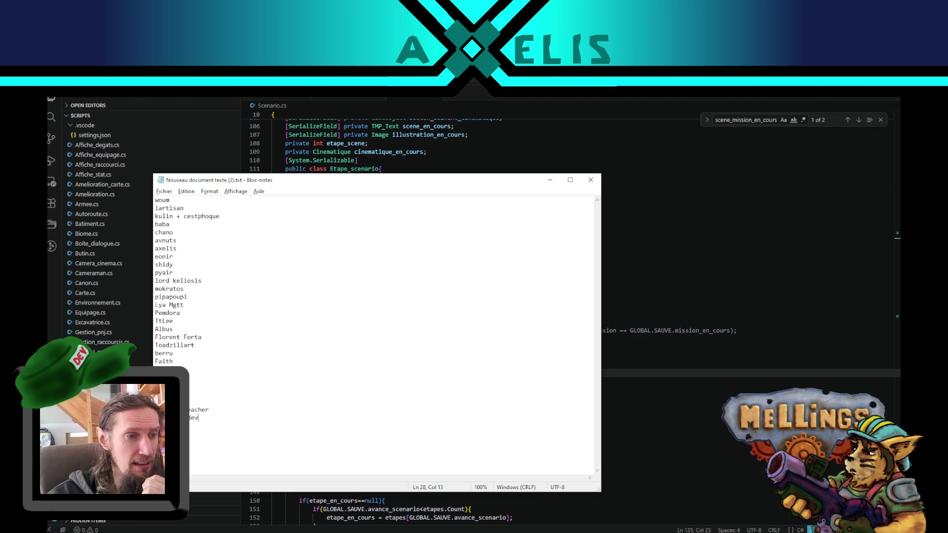
Step: Look over the final list entries, then minimize Notepad to reveal Scenario.cs
{"action": "key", "text": "alt+Tab"}
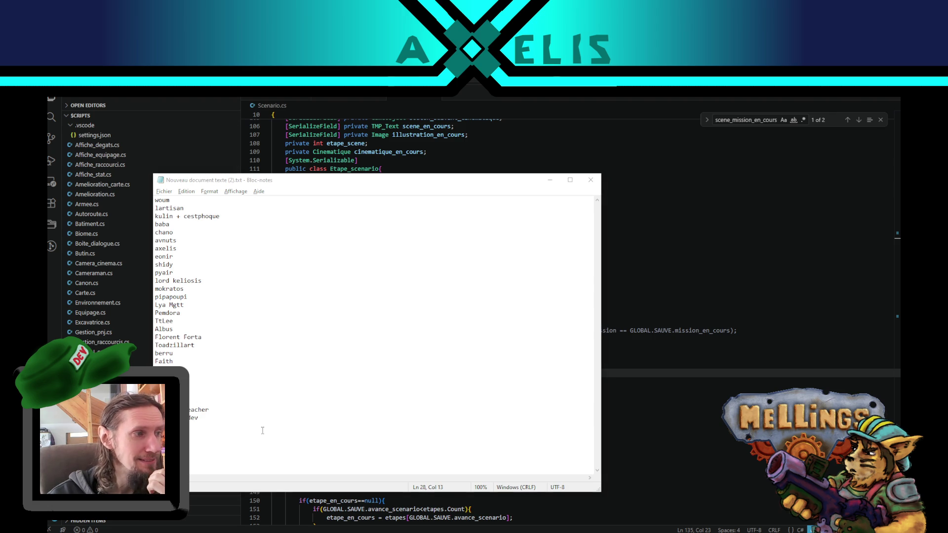
{"action": "left_click", "coordinate": [221, 426]}
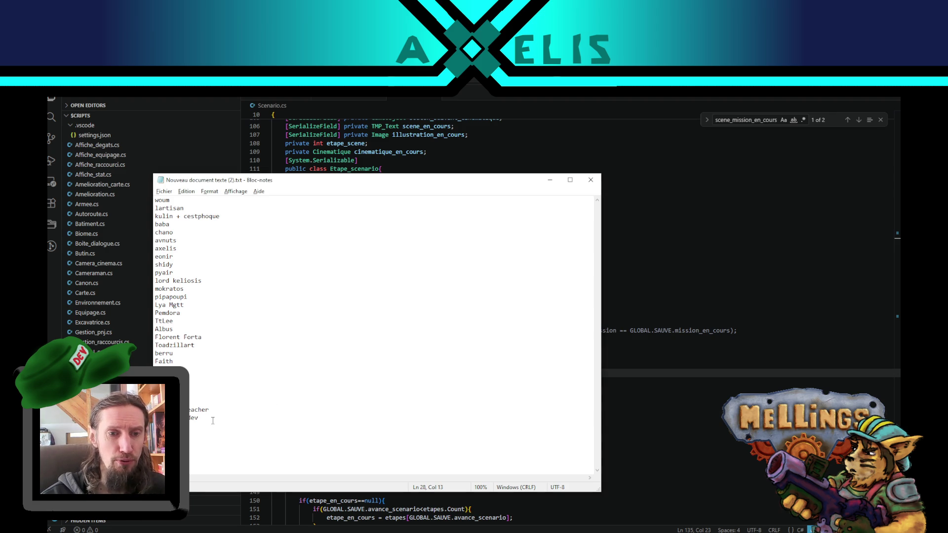
{"action": "mouse_move", "coordinate": [214, 422]}
{"action": "left_mouse_down"}
{"action": "mouse_move", "coordinate": [218, 315]}
{"action": "mouse_move", "coordinate": [247, 233]}
{"action": "left_mouse_up"}
{"action": "left_click_drag", "start_coordinate": [248, 230], "coordinate": [263, 202]}
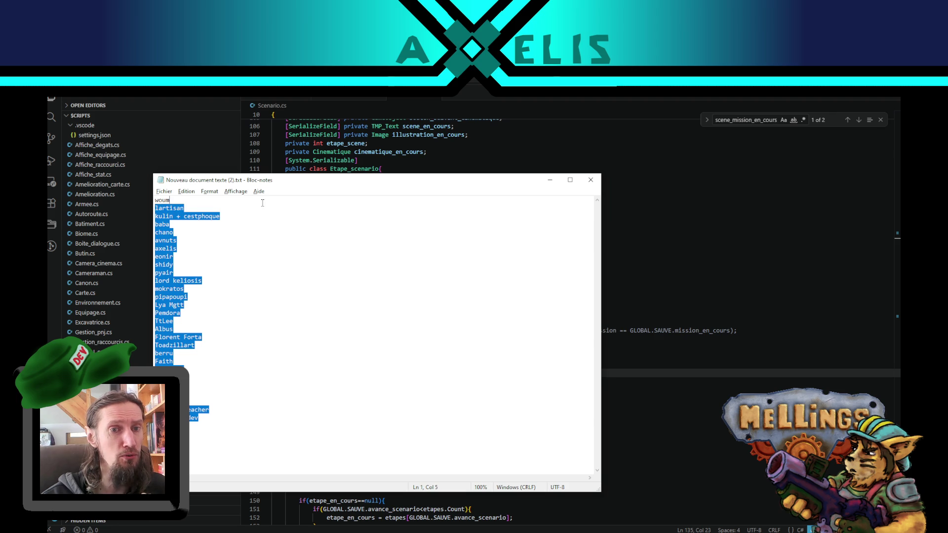
{"action": "left_click", "coordinate": [258, 219]}
{"action": "left_click", "coordinate": [192, 439]}
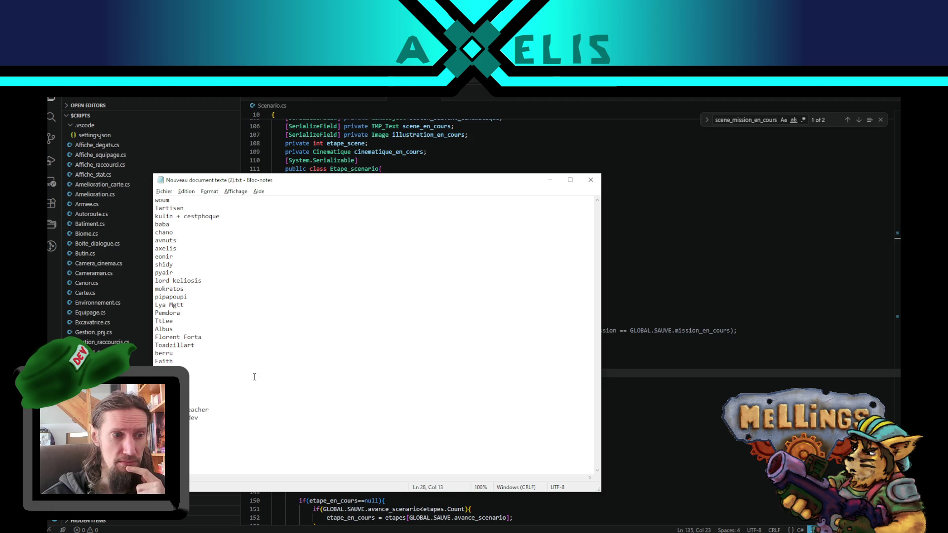
{"action": "left_click", "coordinate": [550, 180]}
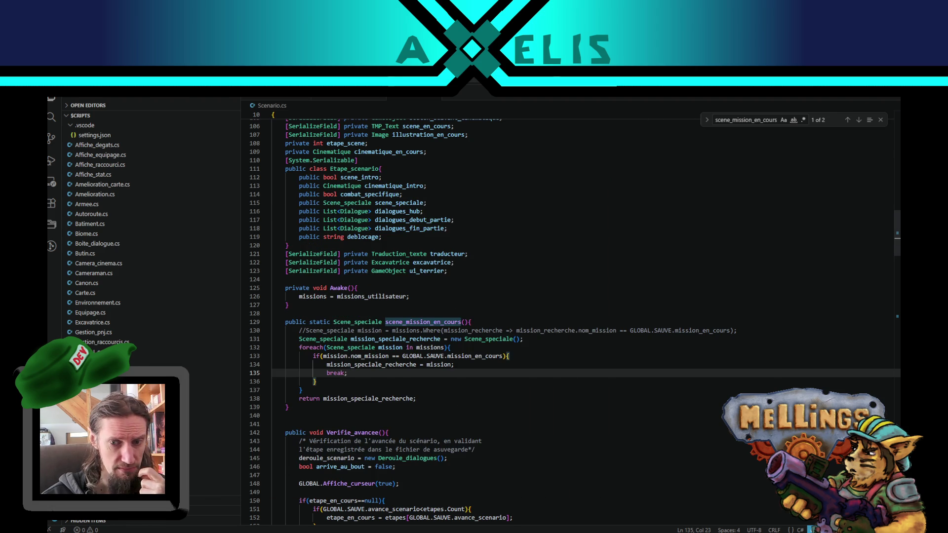
Step: Narrow the Explorer sidebar for a wider code area and open GLOBAL.cs
{"action": "key", "text": "alt+Tab"}
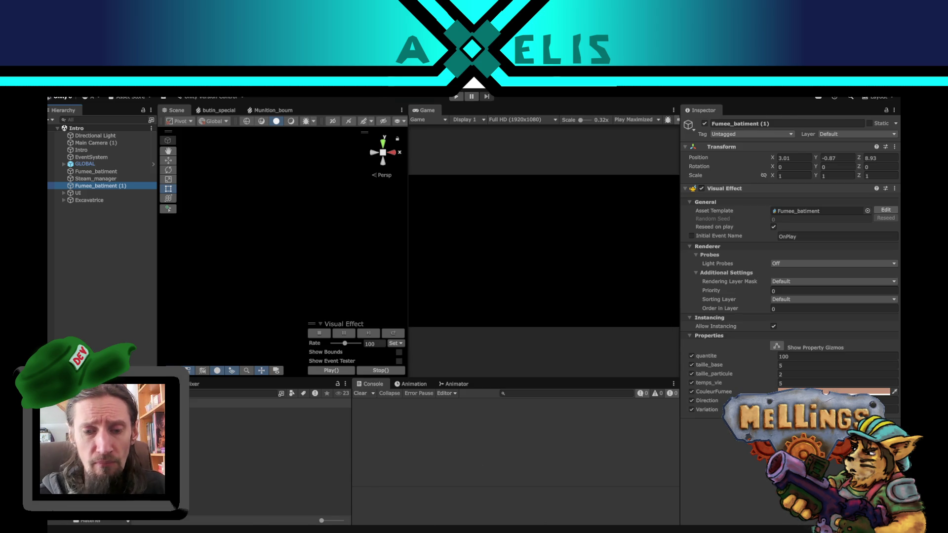
{"action": "key", "text": "alt+Tab"}
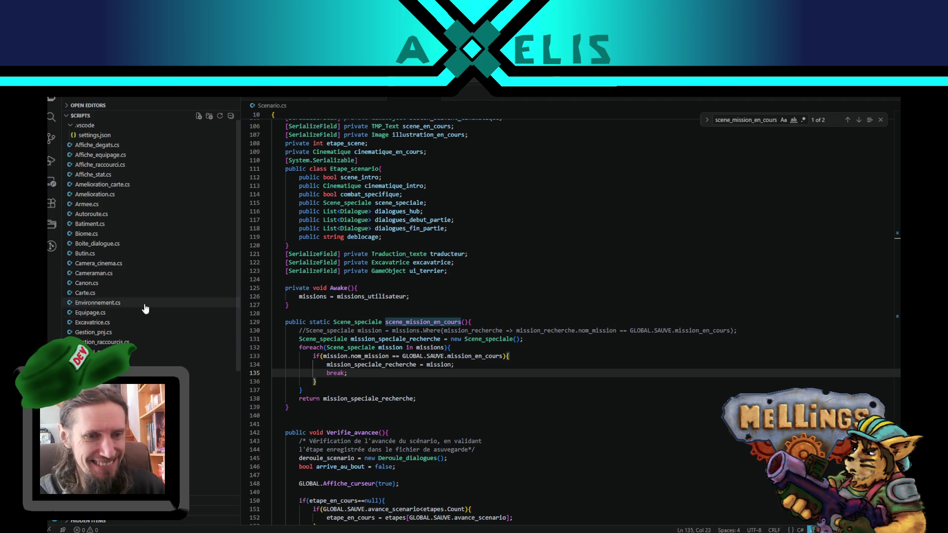
{"action": "left_click", "coordinate": [325, 383]}
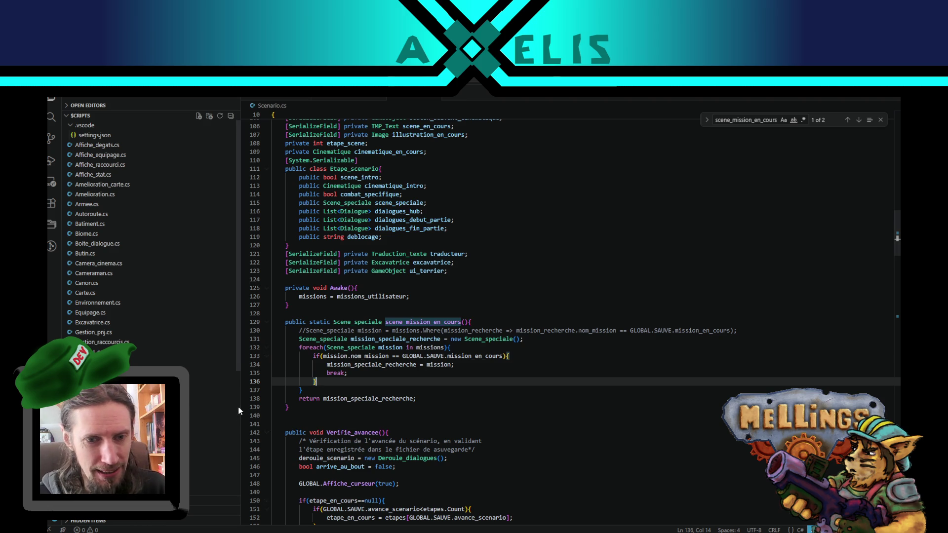
{"action": "left_click_drag", "start_coordinate": [240, 406], "coordinate": [219, 403]}
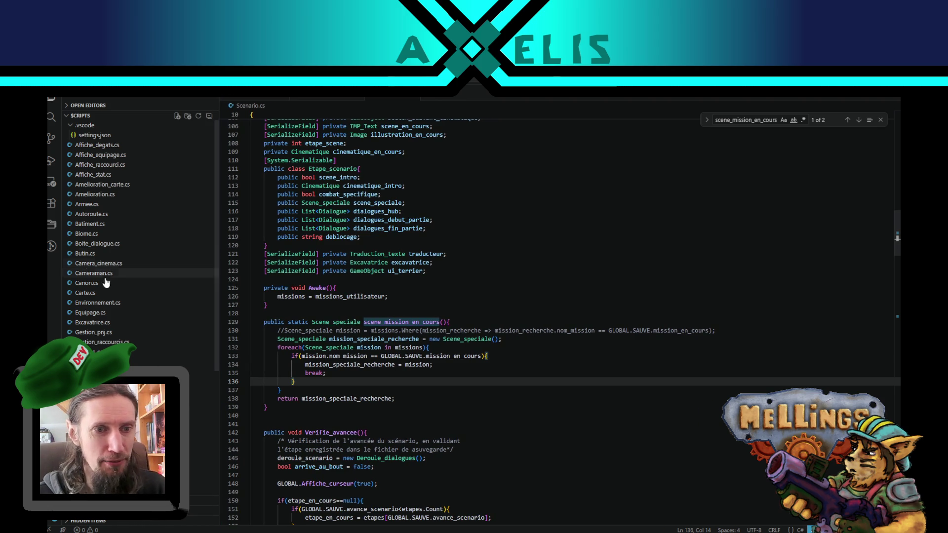
{"action": "scroll", "coordinate": [123, 295], "scroll_direction": "down", "scroll_amount": 3}
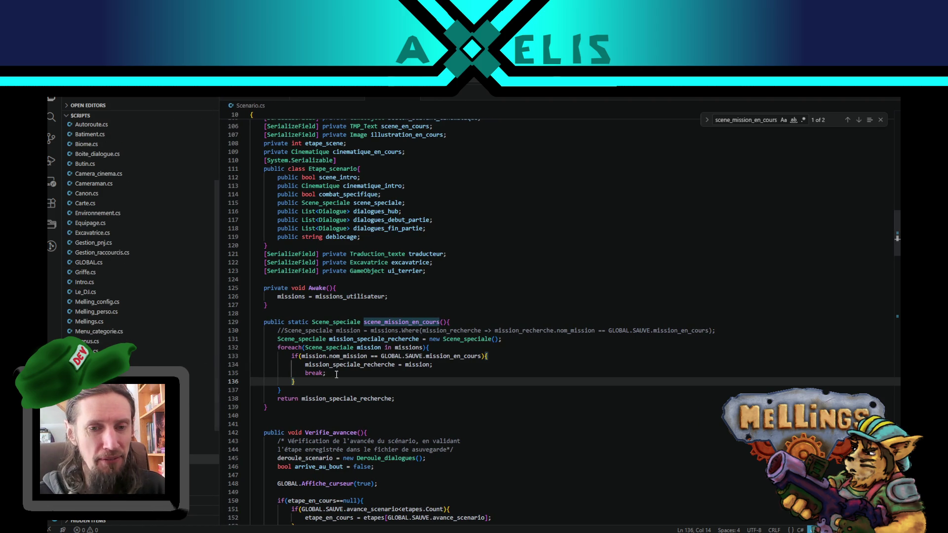
{"action": "scroll", "coordinate": [149, 352], "scroll_direction": "up", "scroll_amount": 3}
{"action": "left_click", "coordinate": [149, 352]}
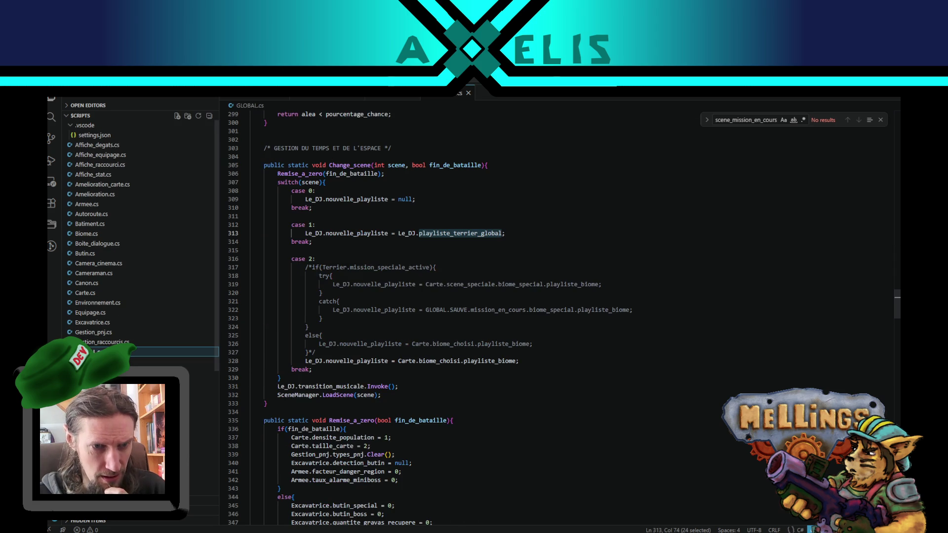
Step: Search GLOBAL.cs for 'sauve_fichier' and jump to the Sauve_fichier definition
{"action": "double_click", "coordinate": [730, 120]}
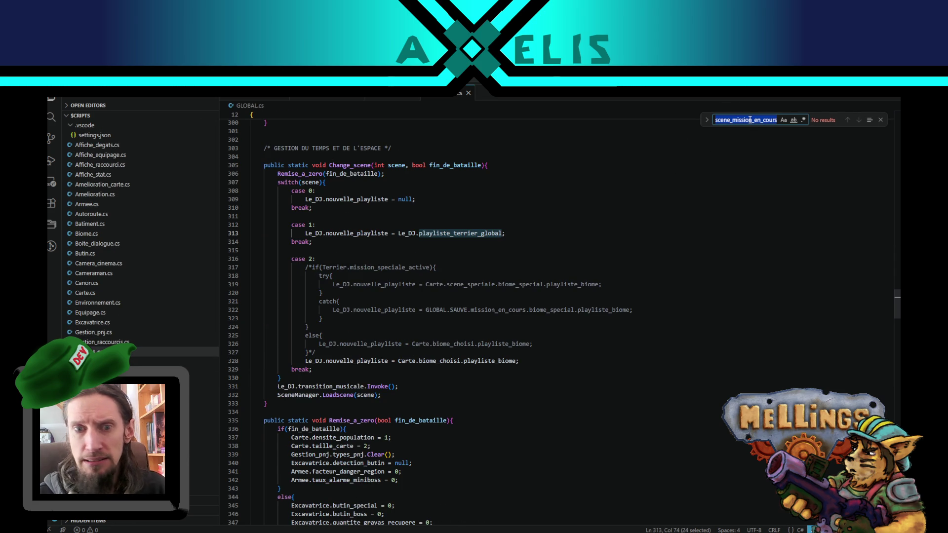
{"action": "key", "text": "BackSpace"}
{"action": "type", "text": "sauve"}
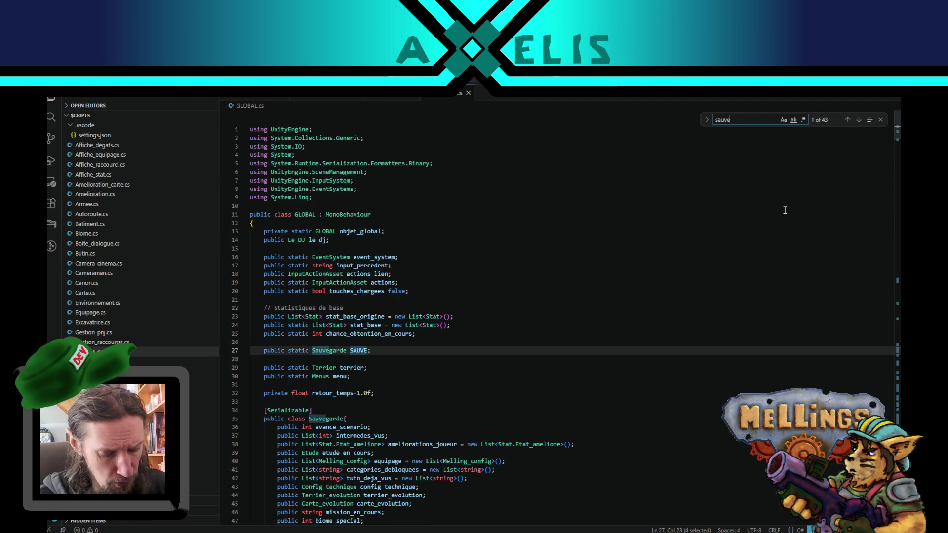
{"action": "type", "text": "_fichier"}
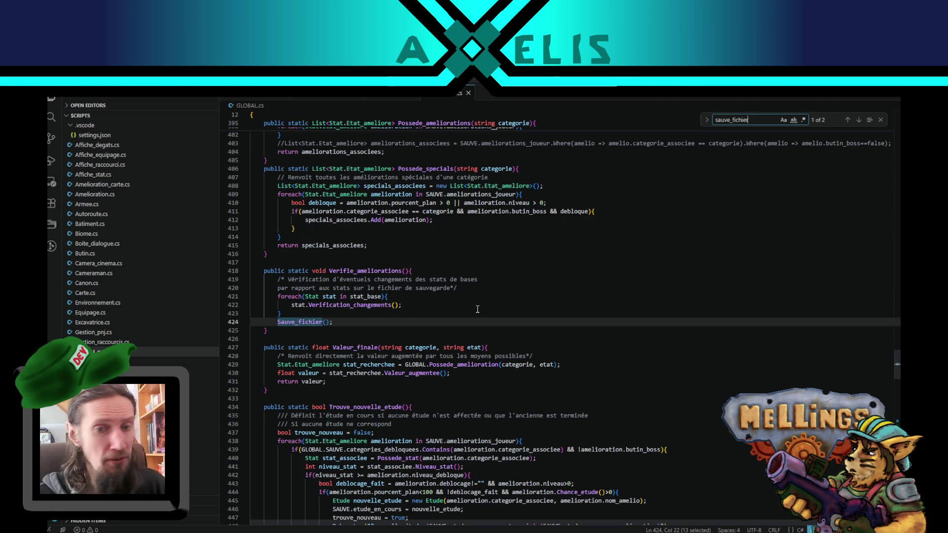
{"action": "double_click", "coordinate": [302, 323]}
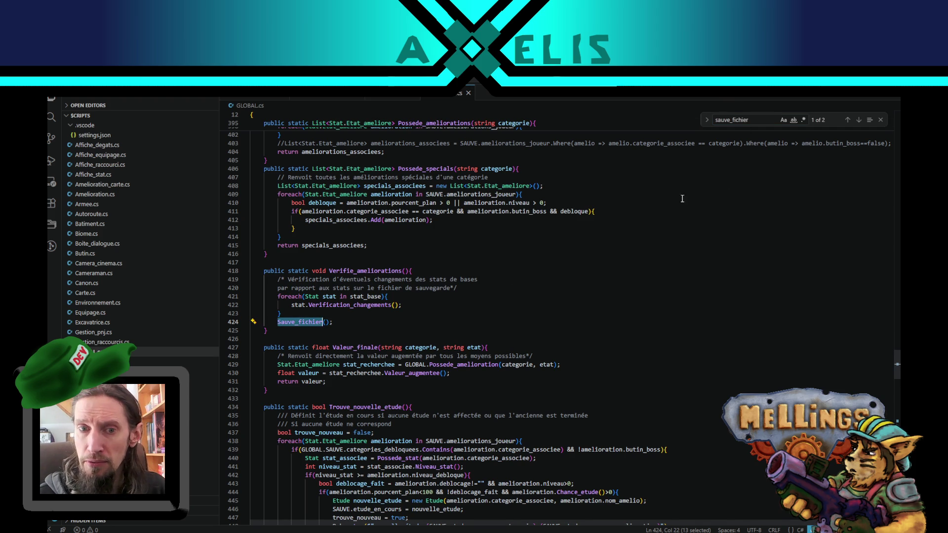
{"action": "left_click", "coordinate": [858, 121]}
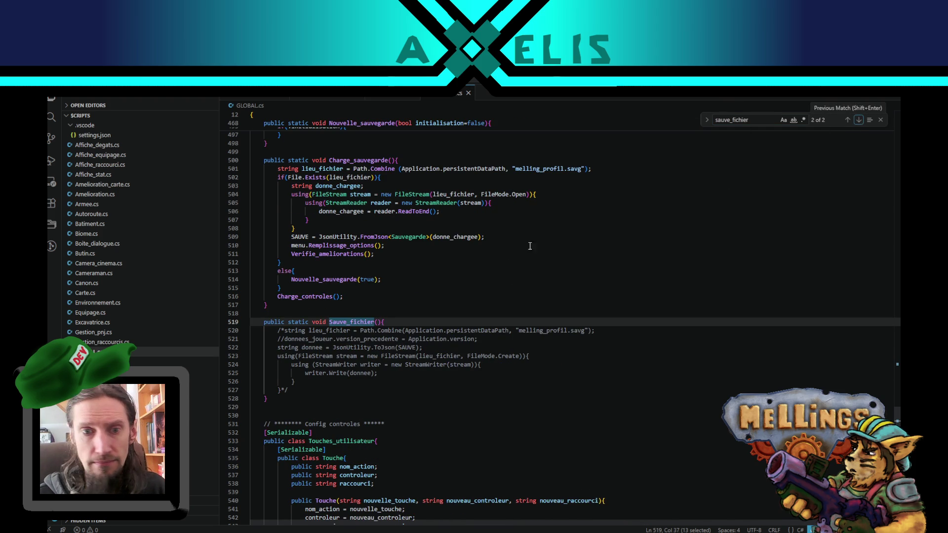
Step: Delete the /* and */ around Sauve_fichier's body and return to Unity to recompile
{"action": "left_click", "coordinate": [289, 391]}
{"action": "key", "text": "BackSpace"}
{"action": "key", "text": "BackSpace"}
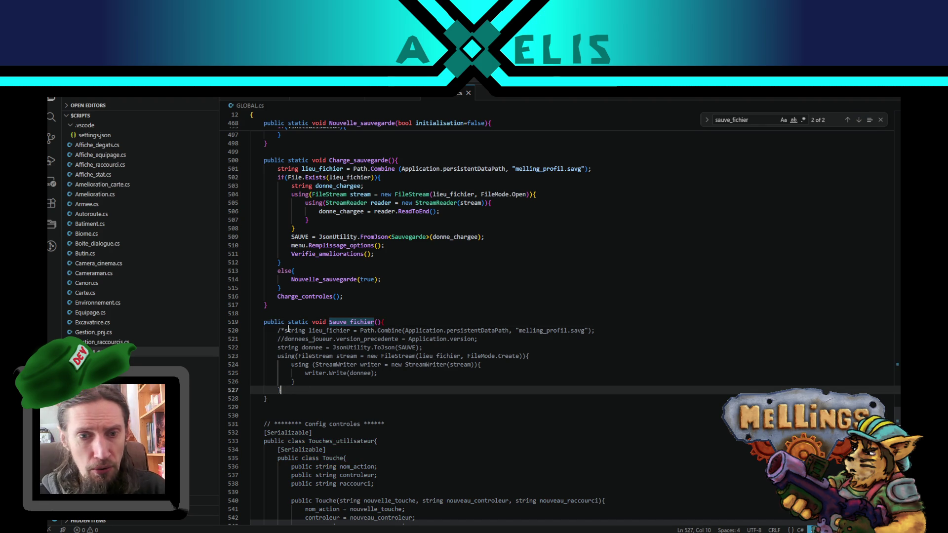
{"action": "left_click", "coordinate": [285, 330]}
{"action": "key", "text": "BackSpace"}
{"action": "key", "text": "BackSpace"}
{"action": "left_click", "coordinate": [303, 394]}
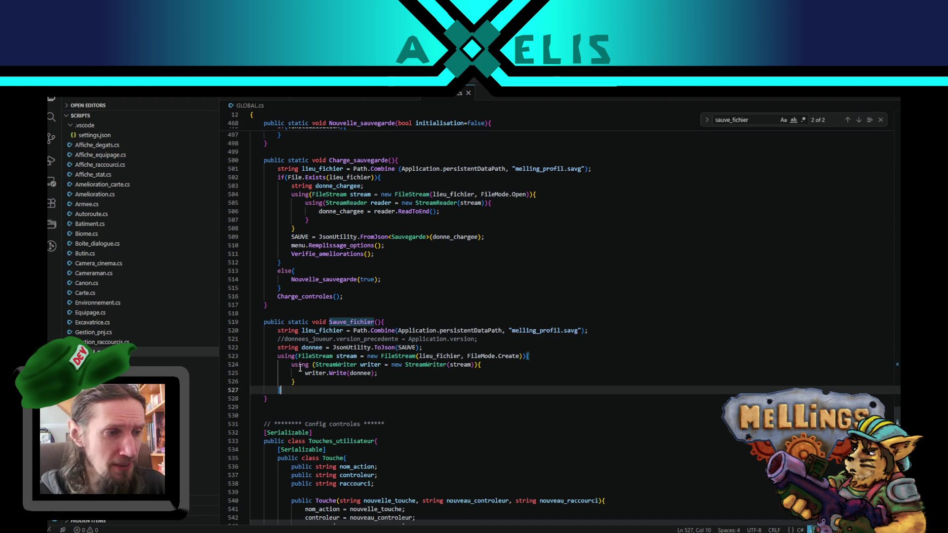
{"action": "left_click", "coordinate": [308, 384]}
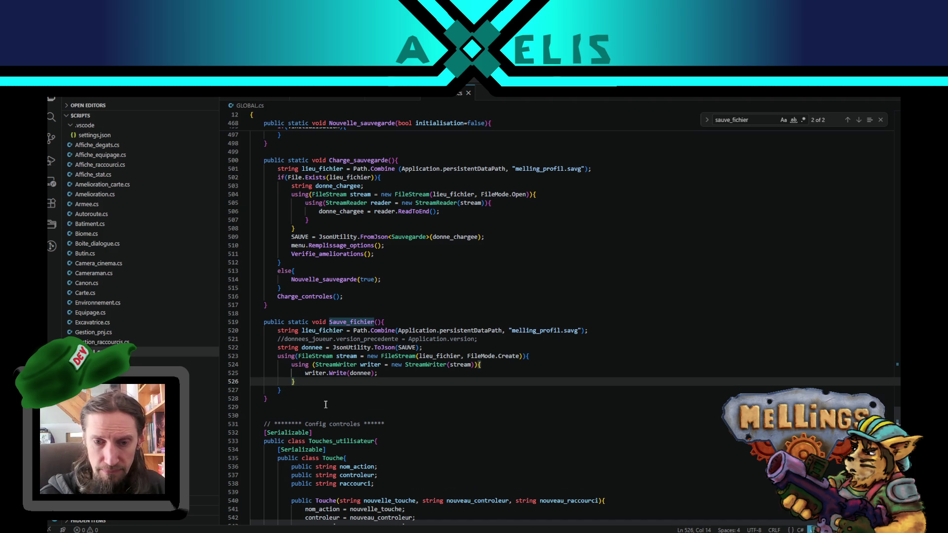
{"action": "key", "text": "alt+Tab"}
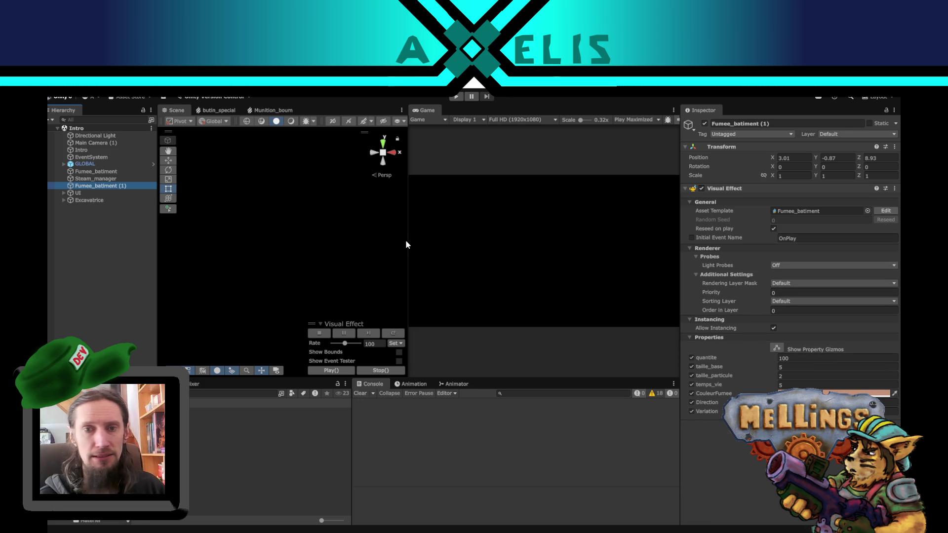
Step: Enter Play mode to bring up the Mellings title screen (Démarrer, Paramètres, Quitter le jeu)
{"action": "left_click", "coordinate": [456, 96]}
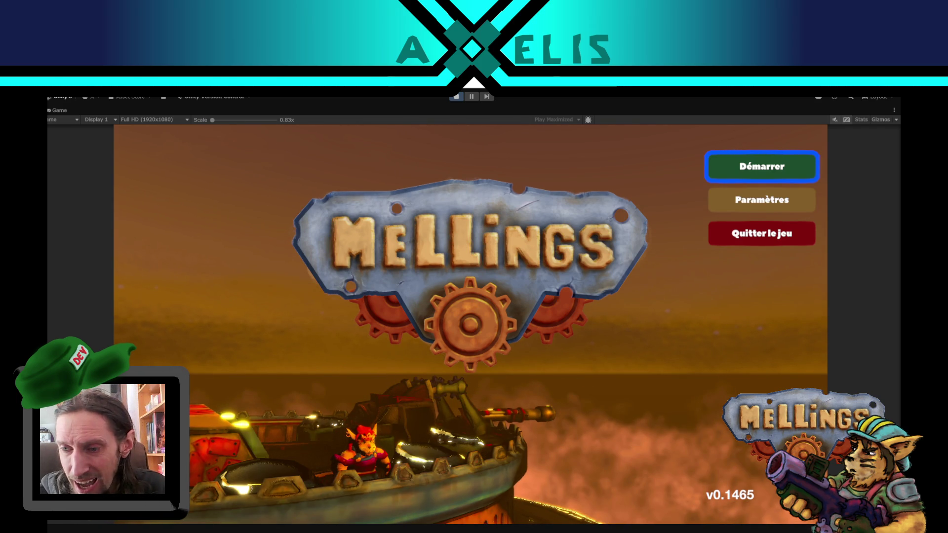
Step: Dismiss the clock flyout, focus the Game view, and choose Démarrer to reach the cave base
{"action": "key", "text": "super+alt+d"}
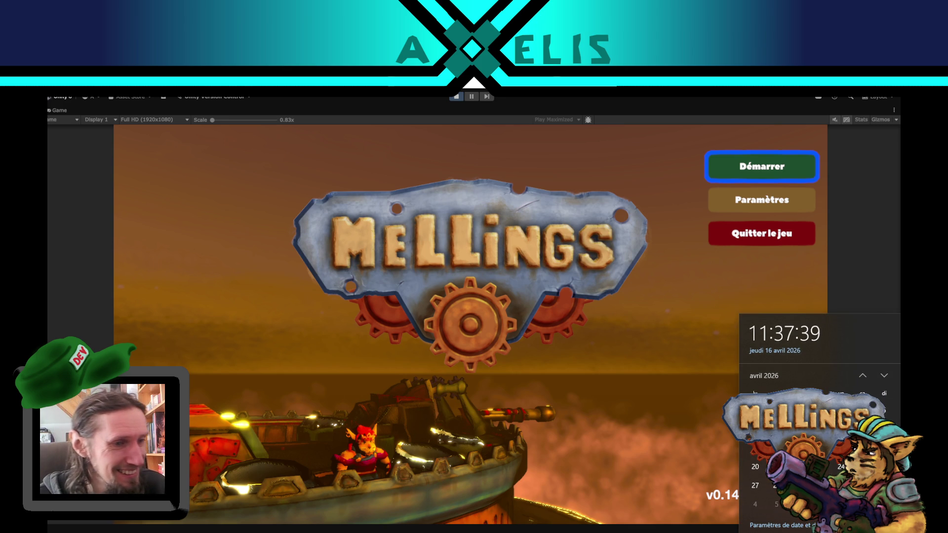
{"action": "key", "text": "Escape"}
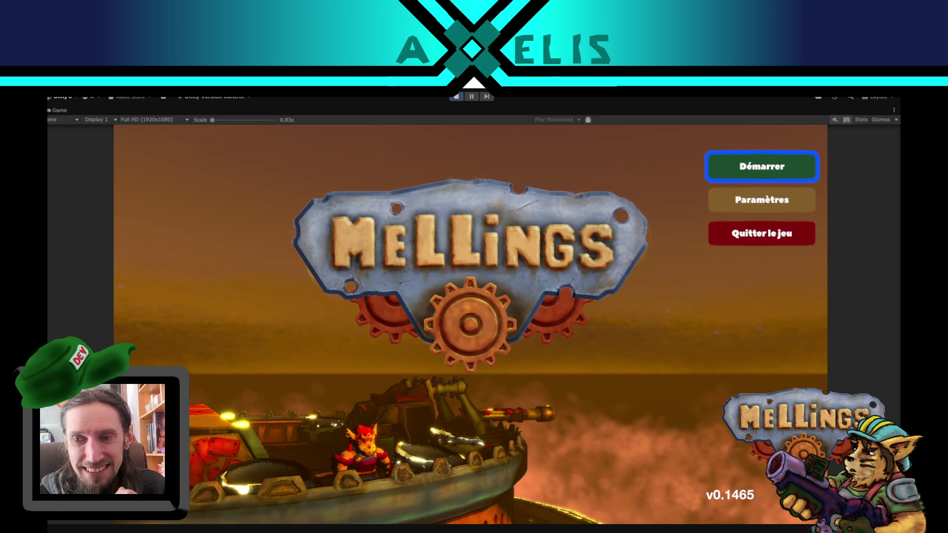
{"action": "left_click", "coordinate": [322, 342]}
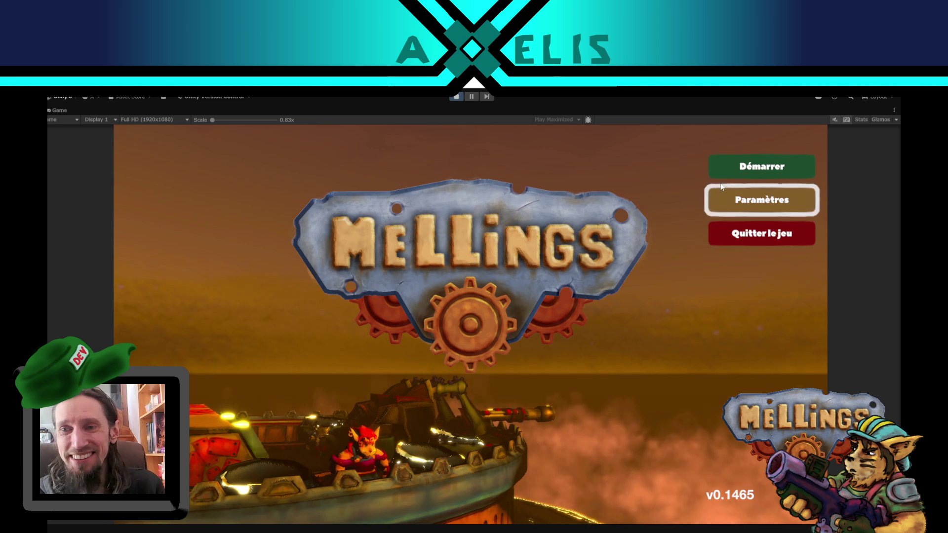
{"action": "key", "text": "Return"}
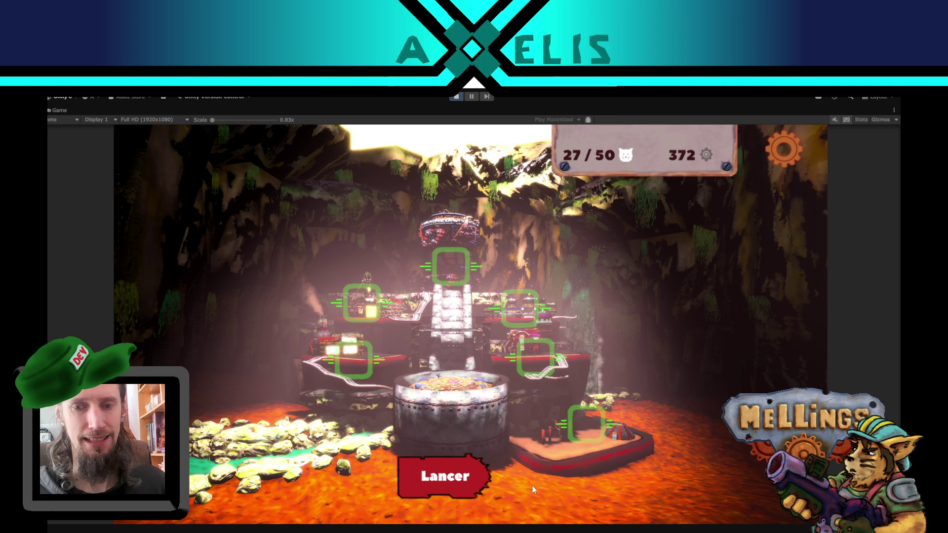
Step: Activate the Mission Spéciale raid on the human laboratories and launch it
{"action": "left_click", "coordinate": [456, 475]}
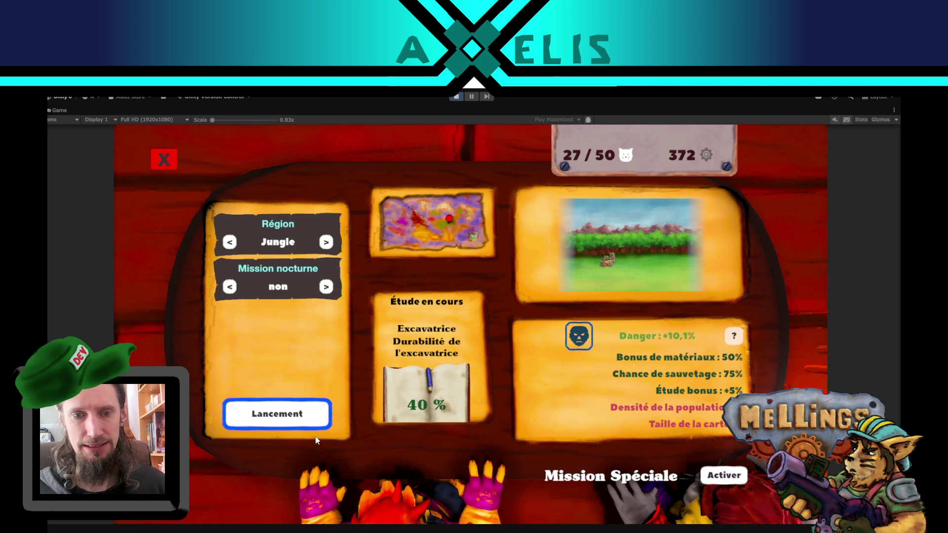
{"action": "left_click", "coordinate": [725, 476]}
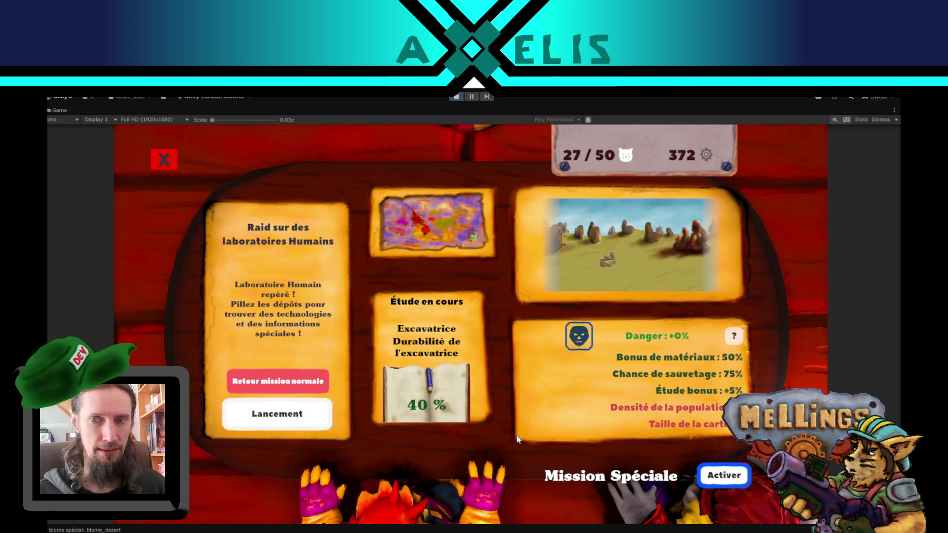
{"action": "left_click", "coordinate": [726, 479]}
{"action": "left_click", "coordinate": [726, 476]}
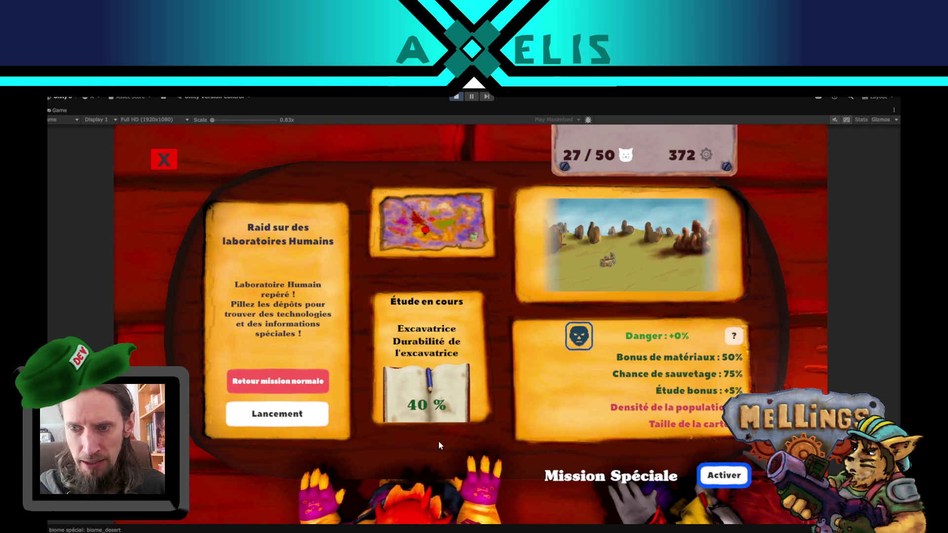
{"action": "left_click", "coordinate": [277, 420]}
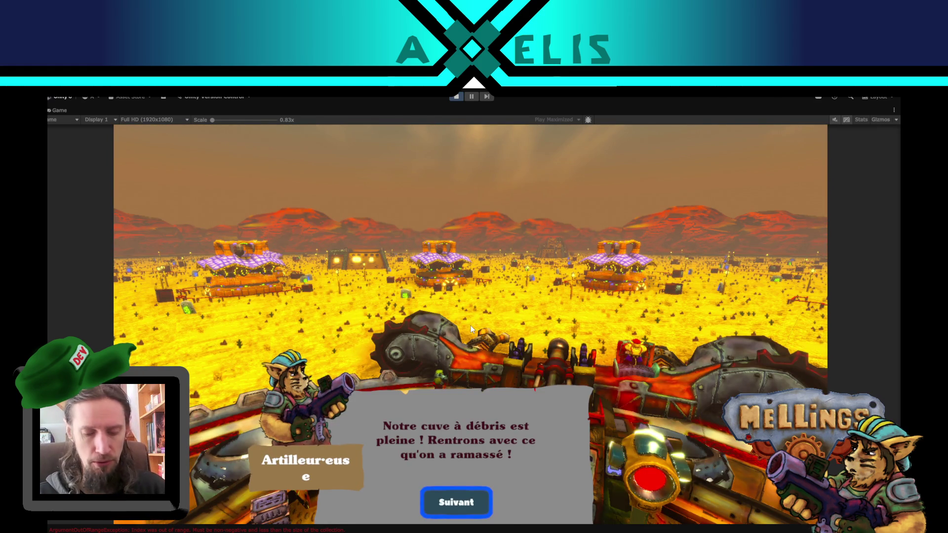
Step: Dismiss the full debris tank message and go back underground to the results screen
{"action": "key", "text": "Return"}
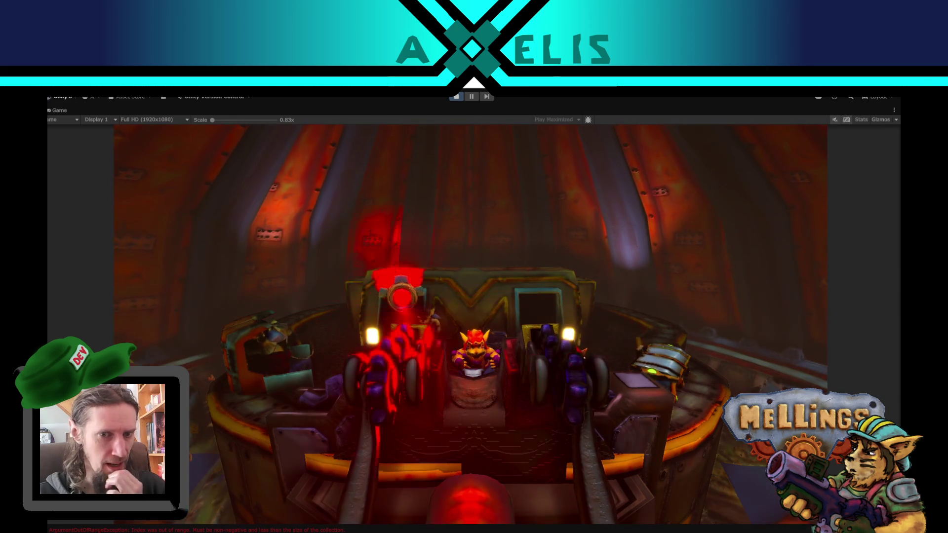
{"action": "left_click", "coordinate": [491, 364]}
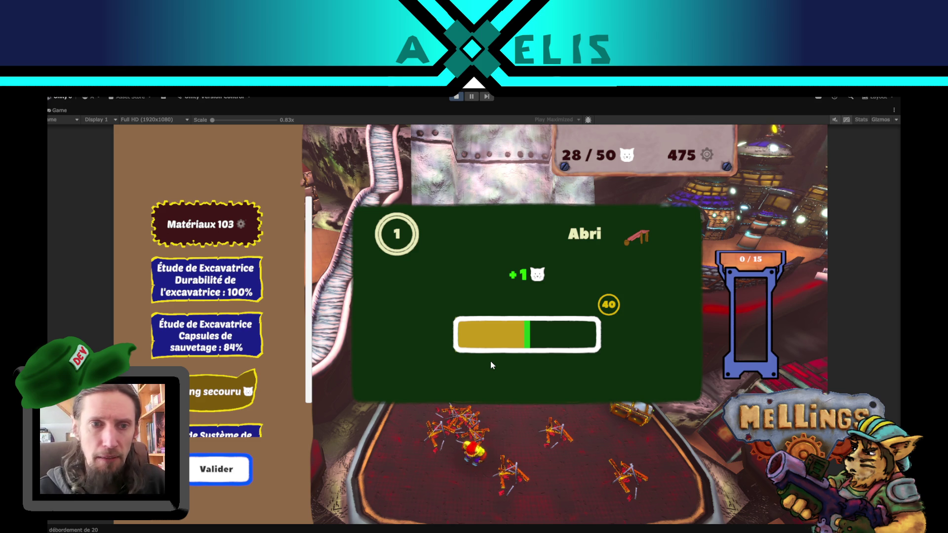
Step: Scroll through the mission reward list, then open the Console with Ctrl+Shift+C
{"action": "scroll", "coordinate": [286, 361], "scroll_direction": "down", "scroll_amount": 3}
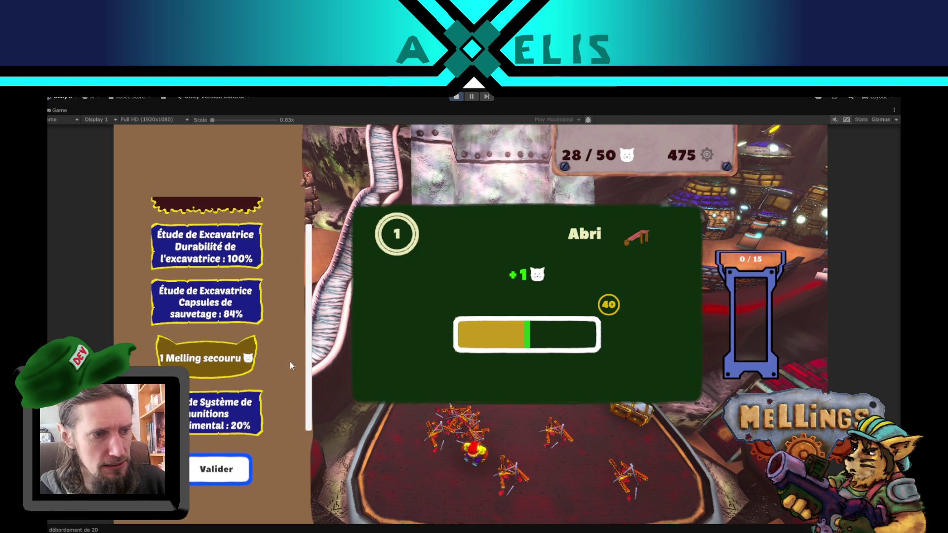
{"action": "scroll", "coordinate": [289, 362], "scroll_direction": "up", "scroll_amount": 3}
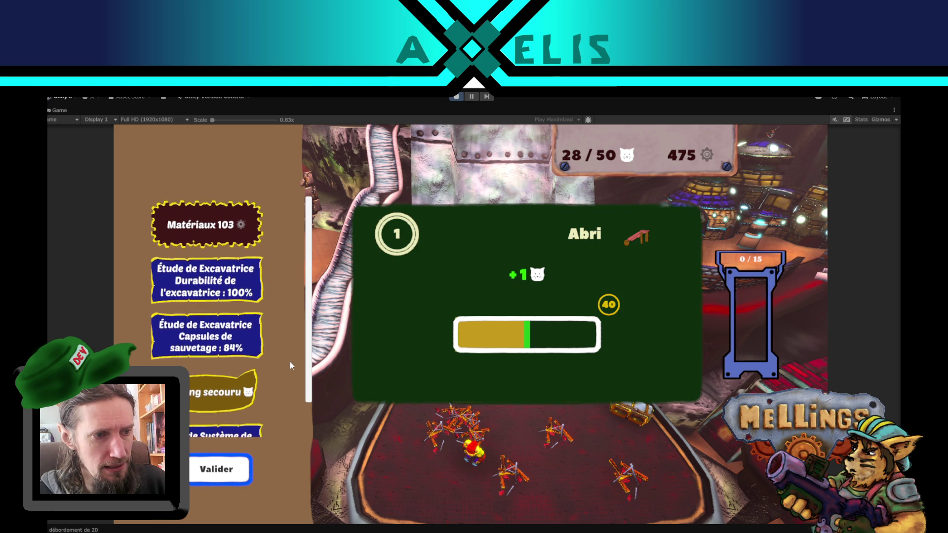
{"action": "scroll", "coordinate": [291, 364], "scroll_direction": "down", "scroll_amount": 3}
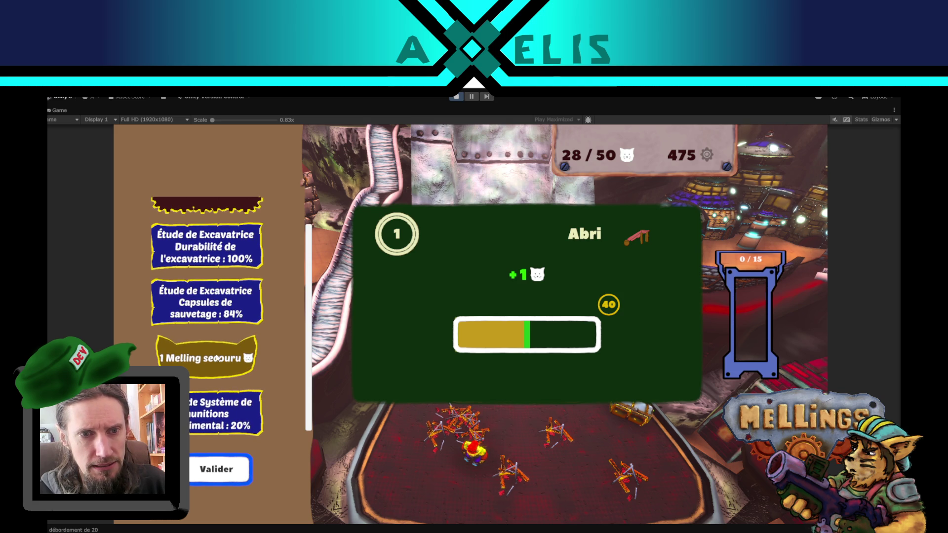
{"action": "scroll", "coordinate": [267, 307], "scroll_direction": "up", "scroll_amount": 2}
{"action": "key", "text": "ctrl+shift+c"}
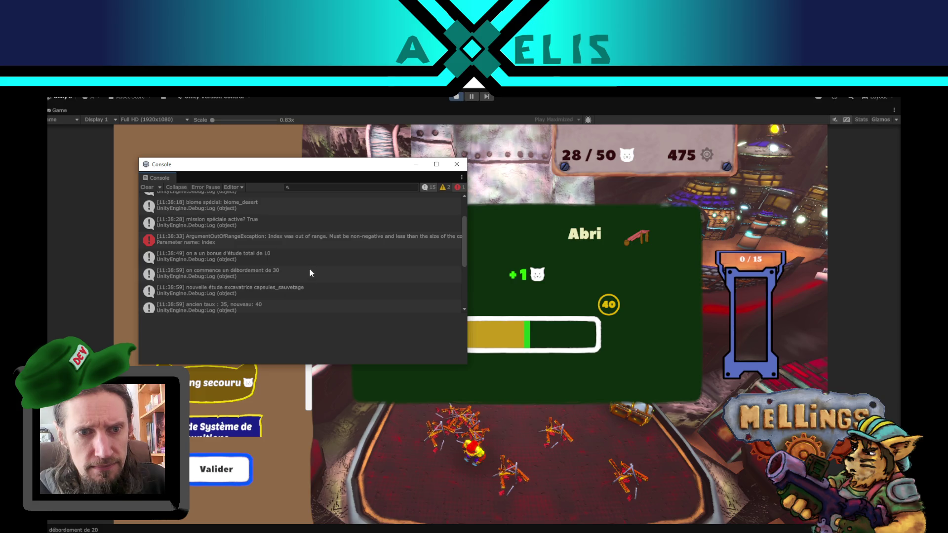
Step: Trace the ArgumentOutOfRangeException to its line in Carte.cs, then close the Console
{"action": "left_click", "coordinate": [274, 247]}
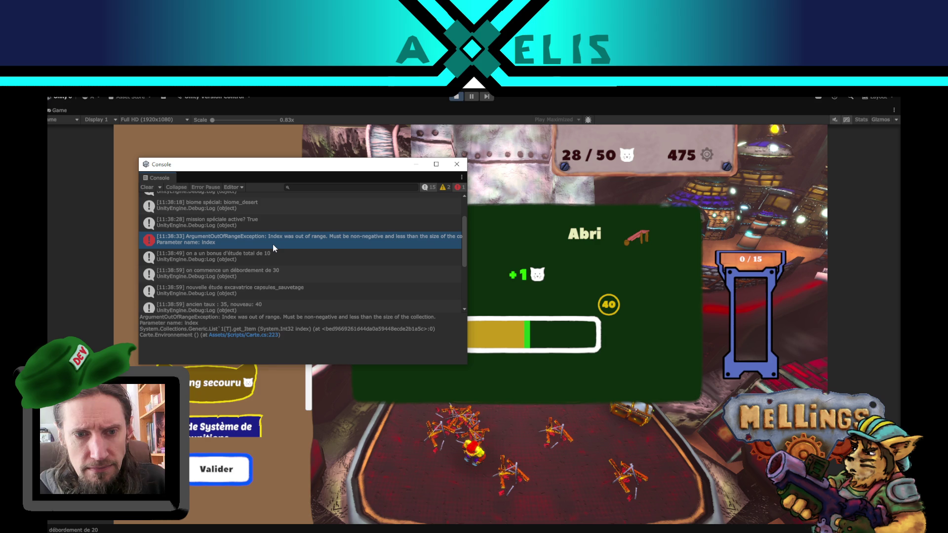
{"action": "double_click", "coordinate": [450, 256]}
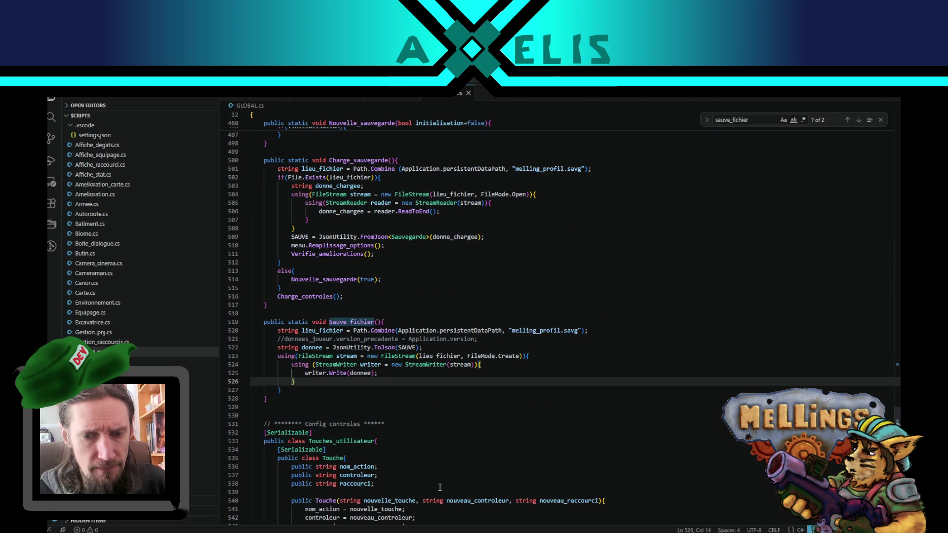
{"action": "key", "text": "alt+Tab"}
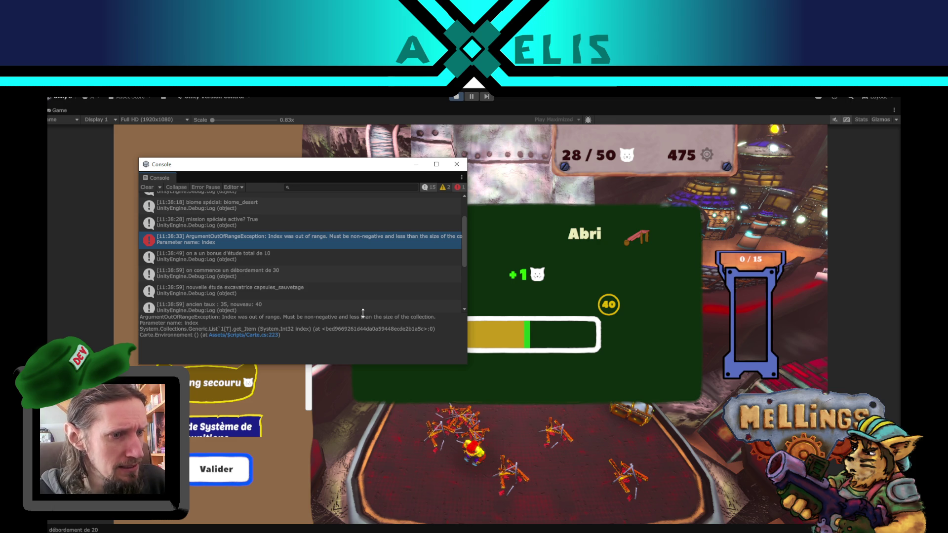
{"action": "left_click", "coordinate": [458, 165]}
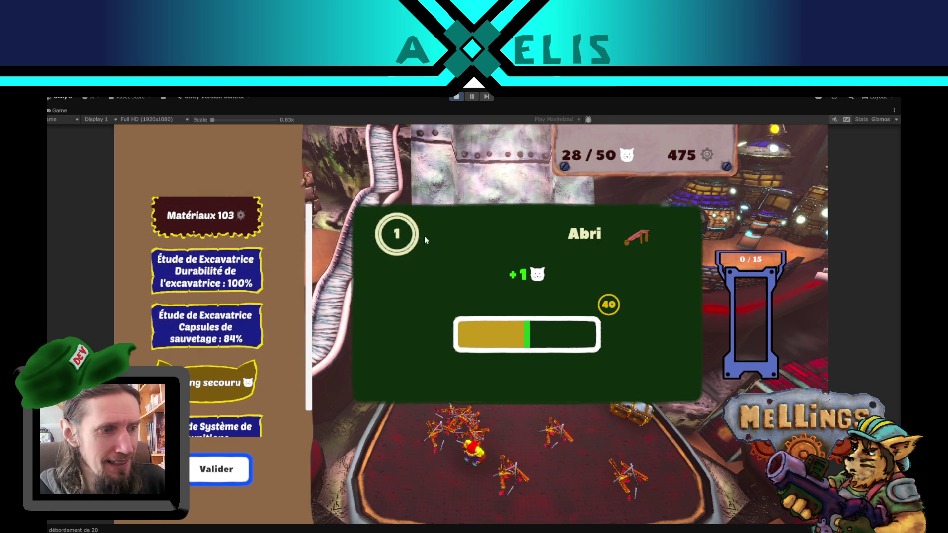
Step: Validate the mission results and briefly check the Loge d'Exploration
{"action": "left_click", "coordinate": [233, 473]}
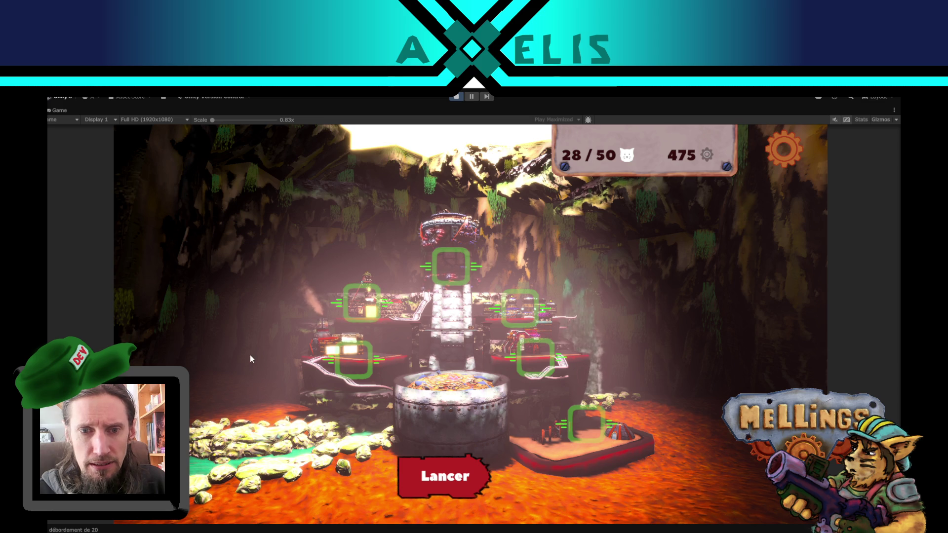
{"action": "left_click", "coordinate": [362, 303]}
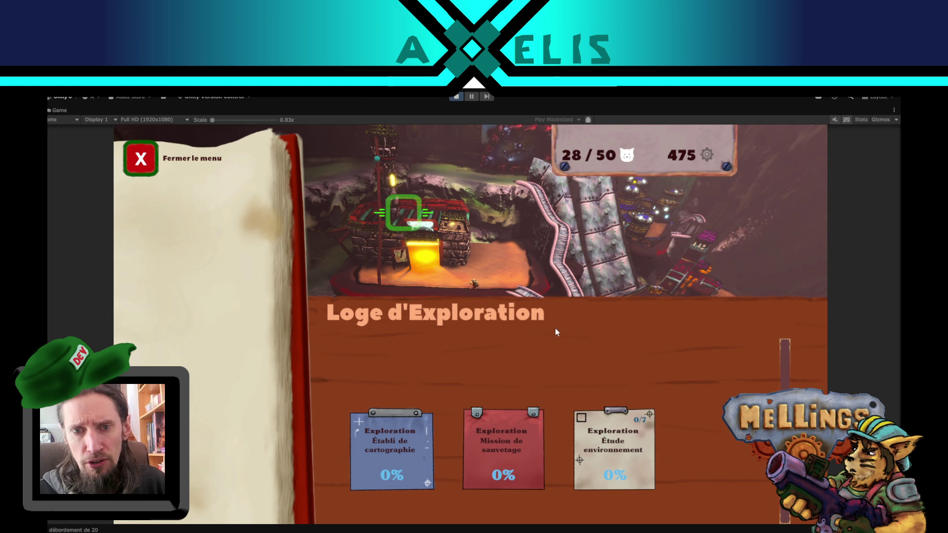
{"action": "left_click", "coordinate": [153, 166]}
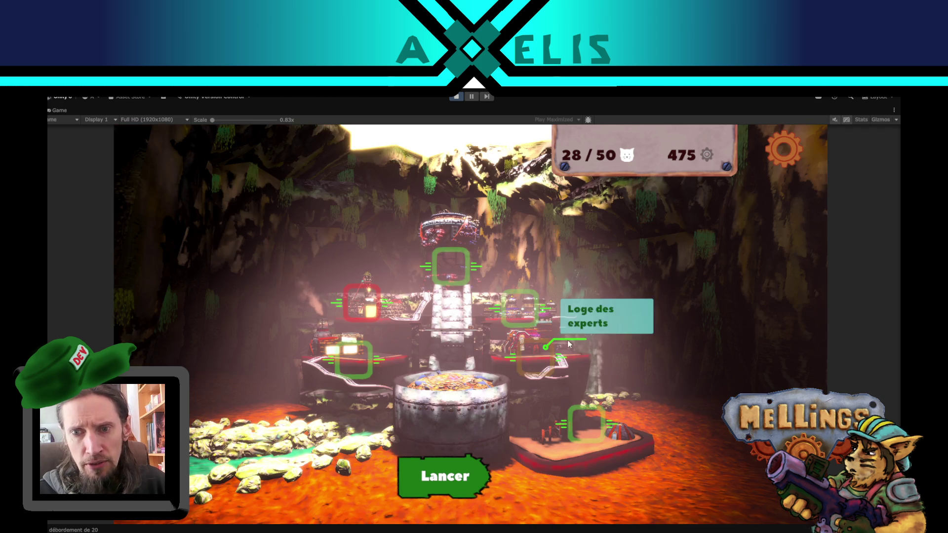
Step: Browse the cards in the Loge des espions, then close it
{"action": "left_click", "coordinate": [502, 363]}
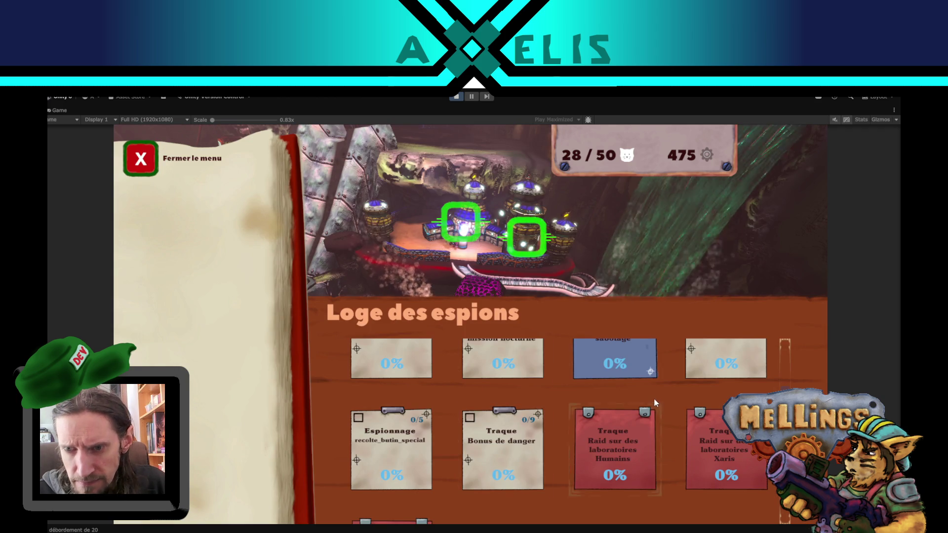
{"action": "scroll", "coordinate": [650, 371], "scroll_direction": "down", "scroll_amount": 2}
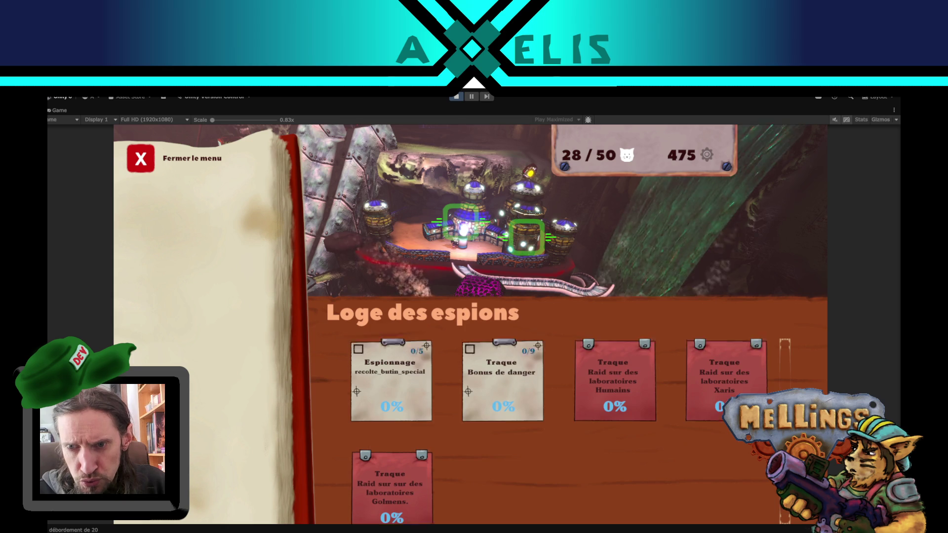
{"action": "scroll", "coordinate": [615, 395], "scroll_direction": "up", "scroll_amount": 3}
{"action": "scroll", "coordinate": [615, 395], "scroll_direction": "down", "scroll_amount": 2}
{"action": "scroll", "coordinate": [414, 478], "scroll_direction": "down", "scroll_amount": 1}
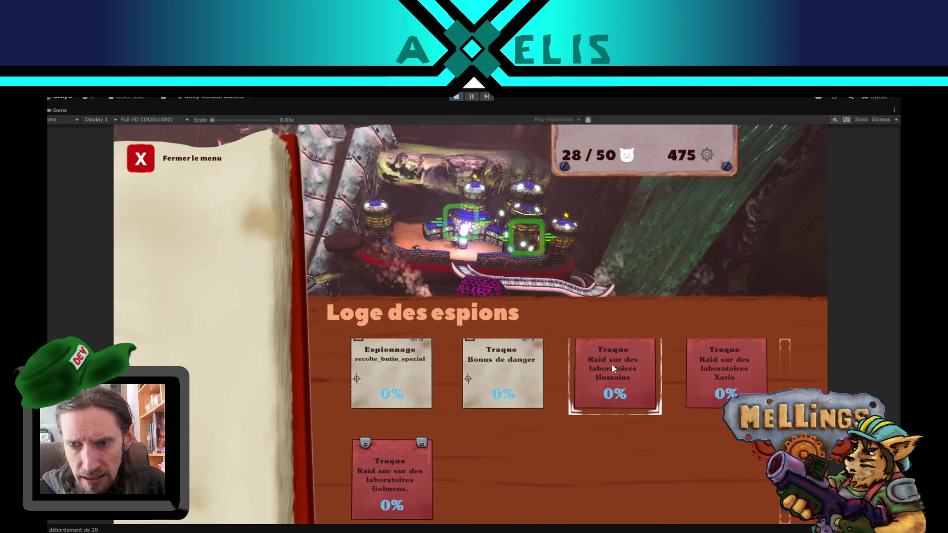
{"action": "scroll", "coordinate": [615, 418], "scroll_direction": "up", "scroll_amount": 3}
{"action": "scroll", "coordinate": [615, 418], "scroll_direction": "down", "scroll_amount": 2}
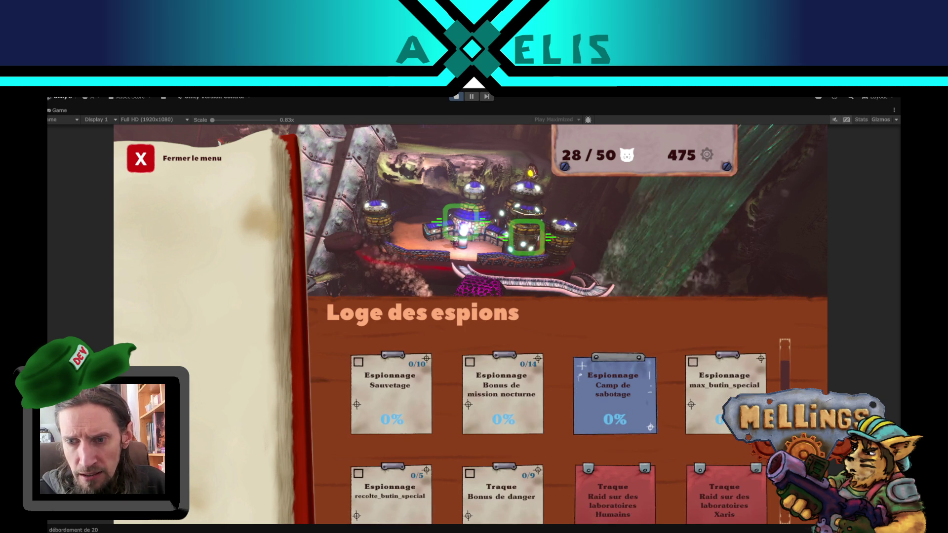
{"action": "left_click", "coordinate": [141, 158]}
Step: Open the Excavatrice upgrade page from the Loge d'Exploration
{"action": "left_click", "coordinate": [351, 304]}
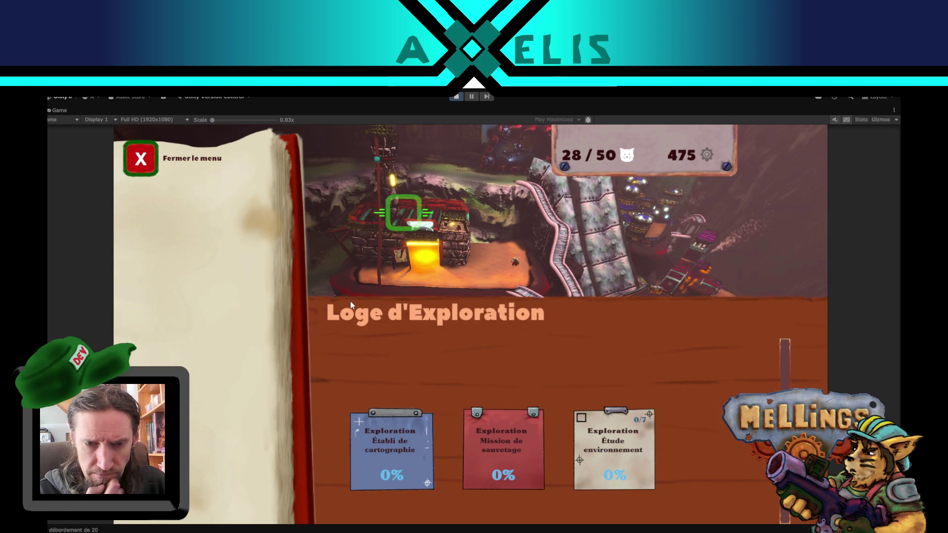
{"action": "left_click", "coordinate": [143, 163]}
{"action": "left_click", "coordinate": [455, 248]}
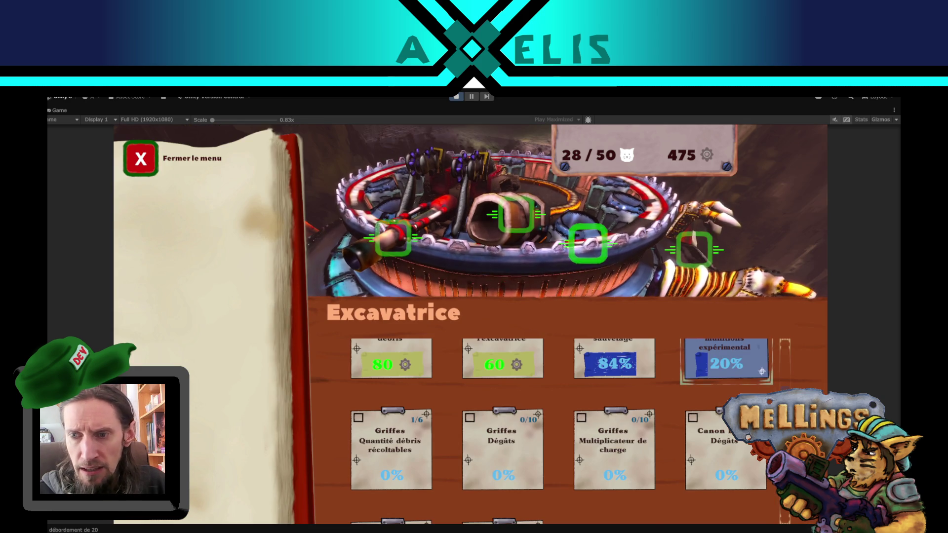
Step: Check the Système de munitions expérimental card, then go back to the Excavatrice upgrade list
{"action": "scroll", "coordinate": [578, 377], "scroll_direction": "up", "scroll_amount": 2}
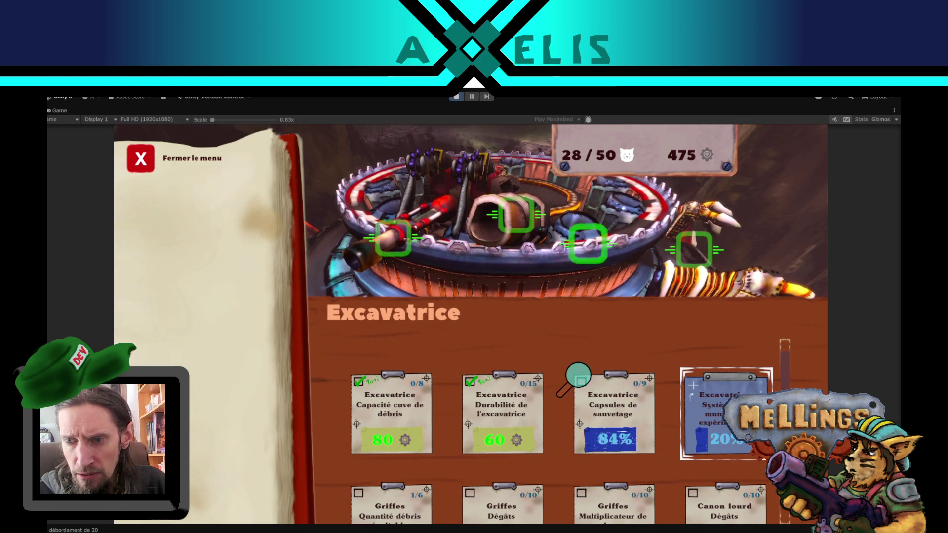
{"action": "left_click", "coordinate": [711, 395]}
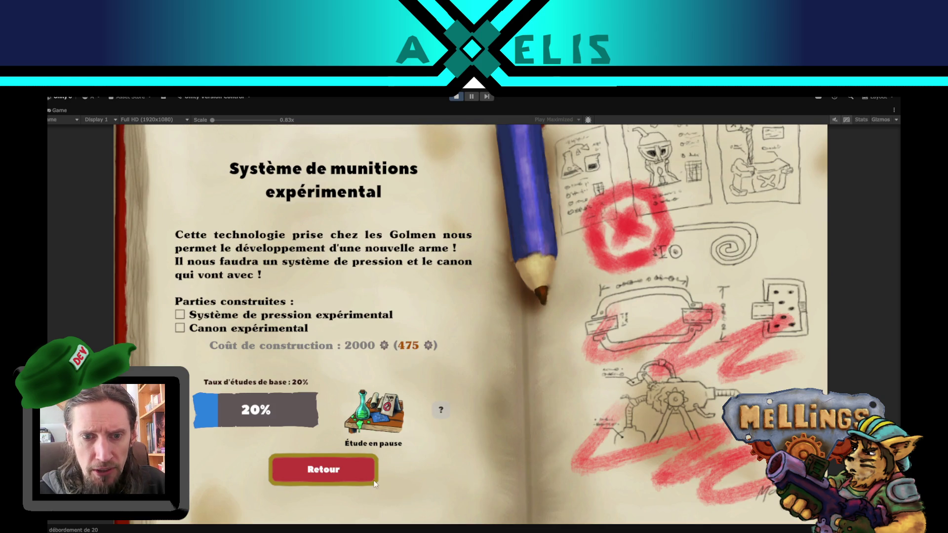
{"action": "left_click", "coordinate": [316, 480]}
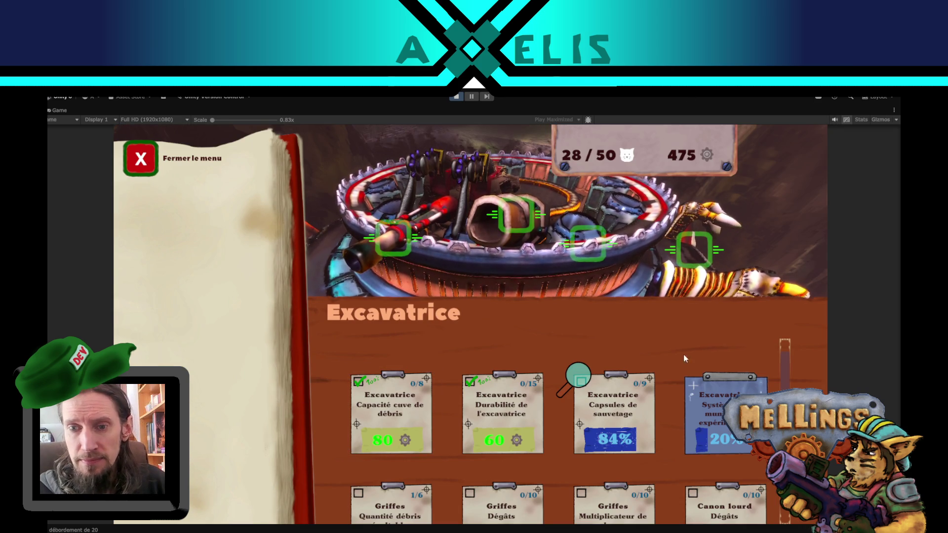
Step: Buy Durabilité de l'excavatrice for 60 materials, mute the sound and leave the maximized Game view
{"action": "left_click", "coordinate": [505, 419]}
{"action": "left_click", "coordinate": [391, 467]}
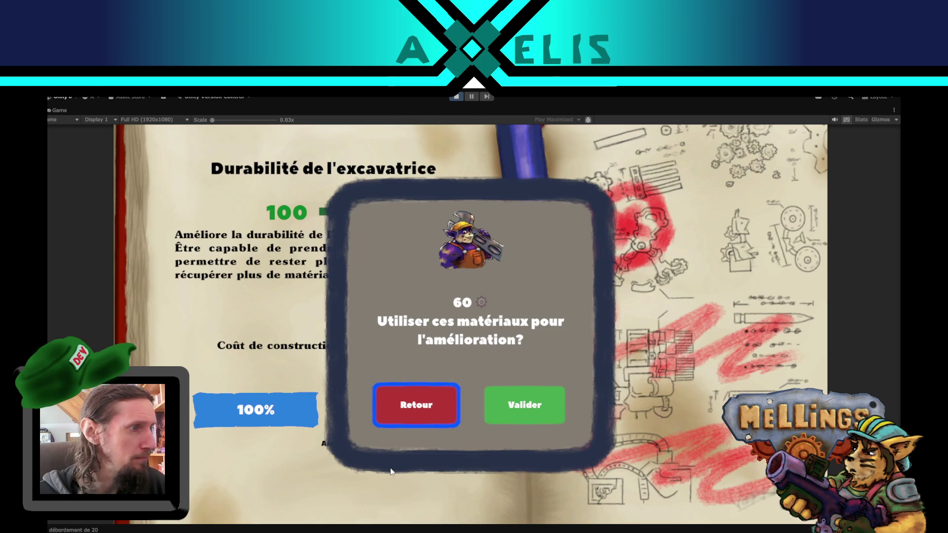
{"action": "left_click", "coordinate": [508, 404]}
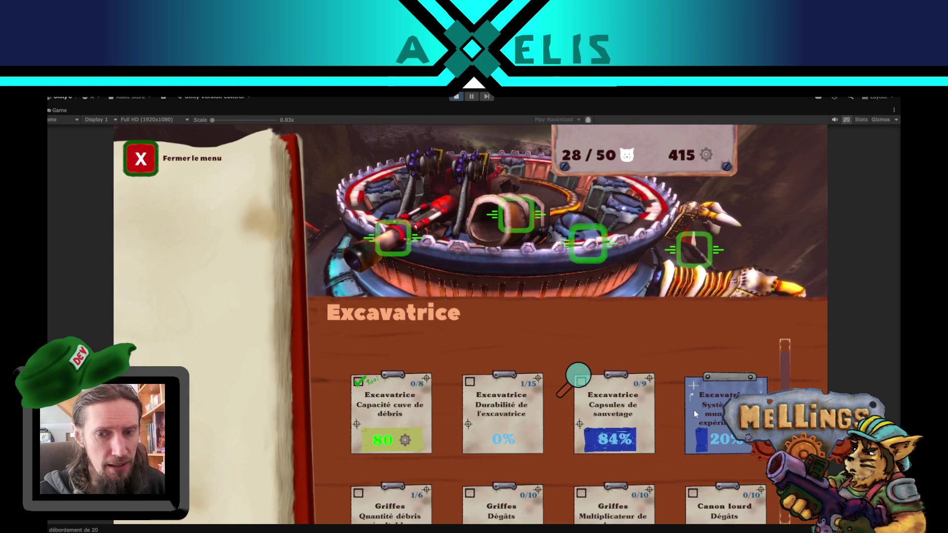
{"action": "left_click", "coordinate": [834, 120]}
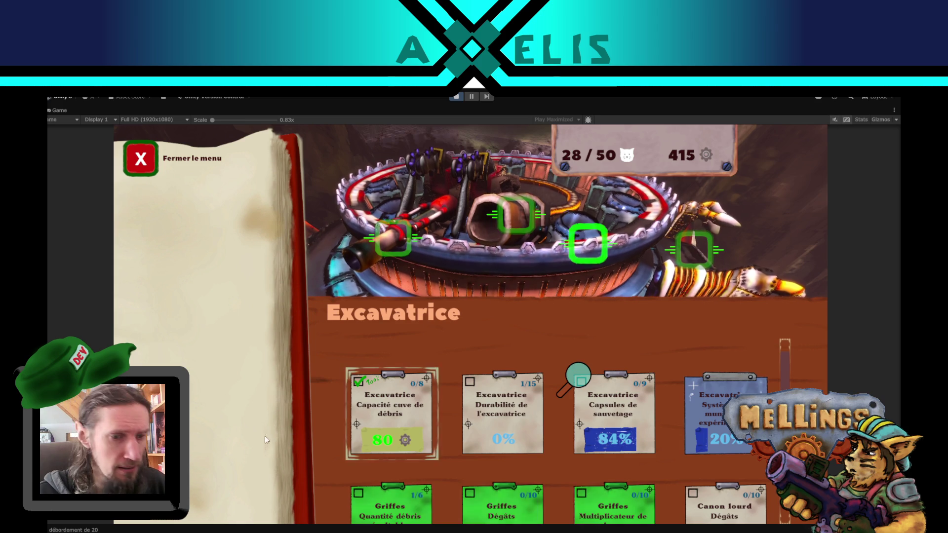
{"action": "left_click", "coordinate": [467, 98]}
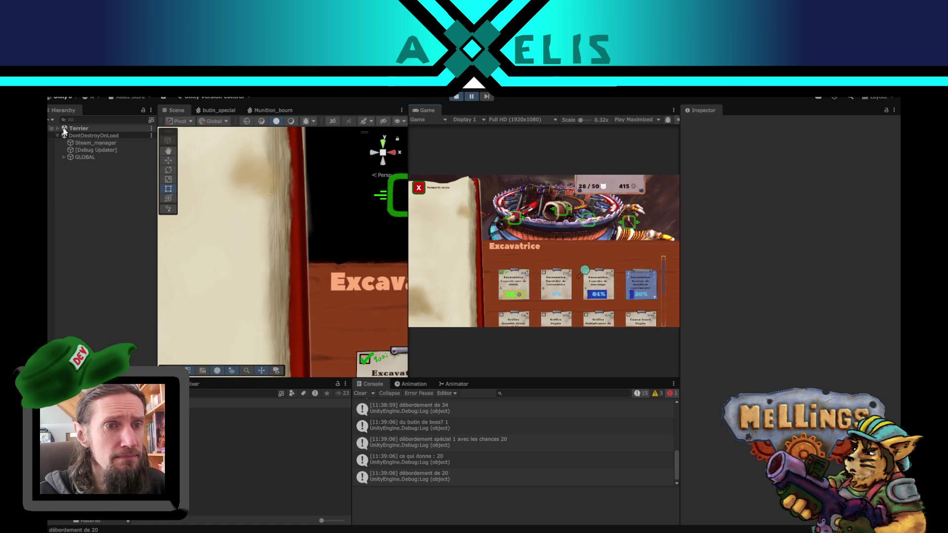
Step: Expand Terrier and HUB in the Hierarchy, select Layout, and maximize the Game view with Shift+Space
{"action": "left_click", "coordinate": [57, 129]}
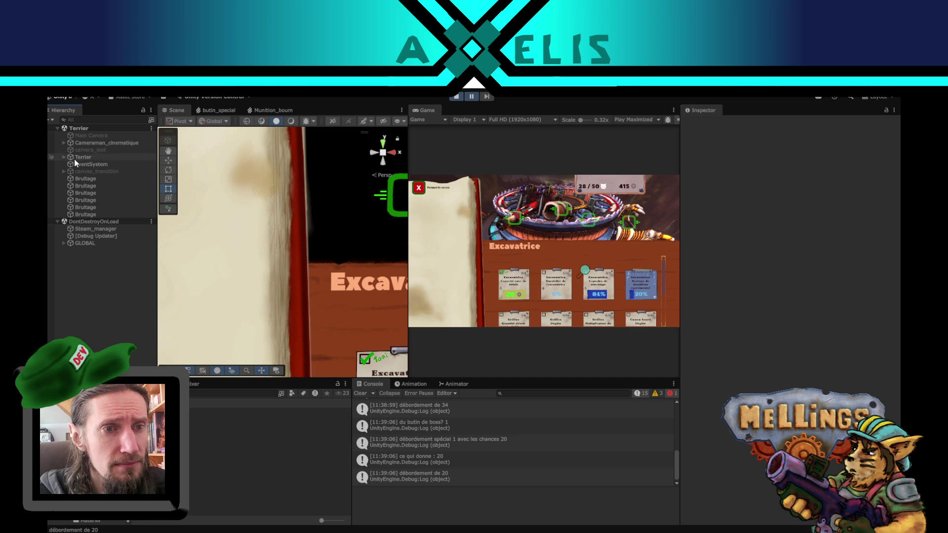
{"action": "left_click", "coordinate": [64, 158]}
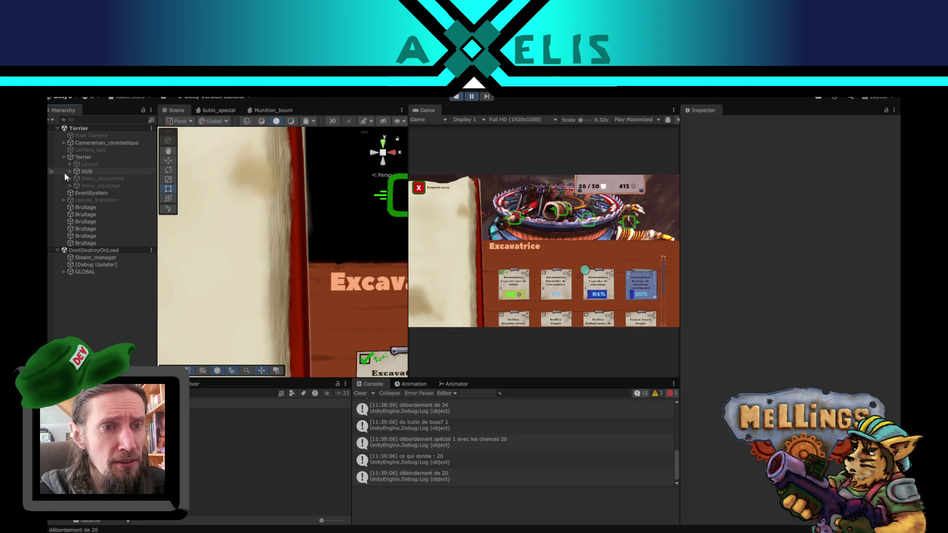
{"action": "left_click", "coordinate": [69, 172]}
{"action": "left_click", "coordinate": [70, 171]}
{"action": "left_click", "coordinate": [81, 163]}
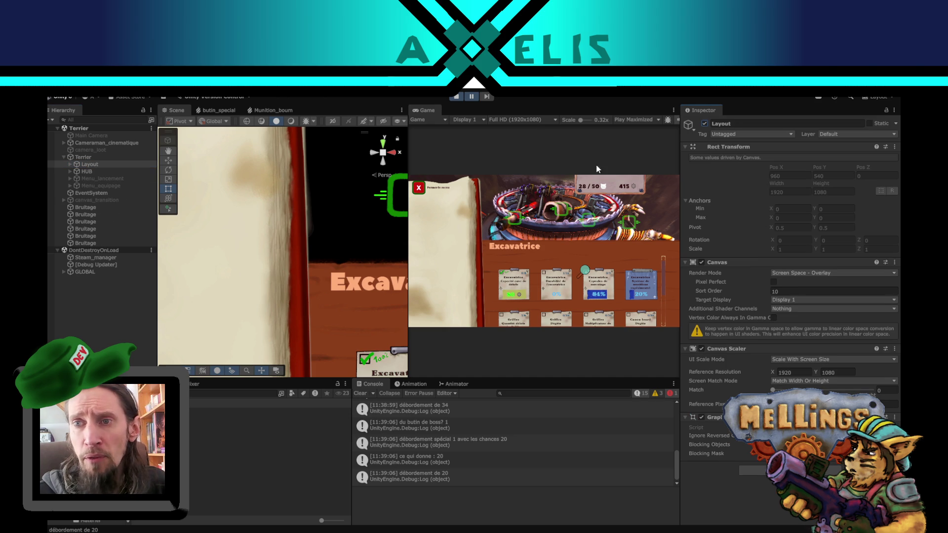
{"action": "key", "text": "shift+space"}
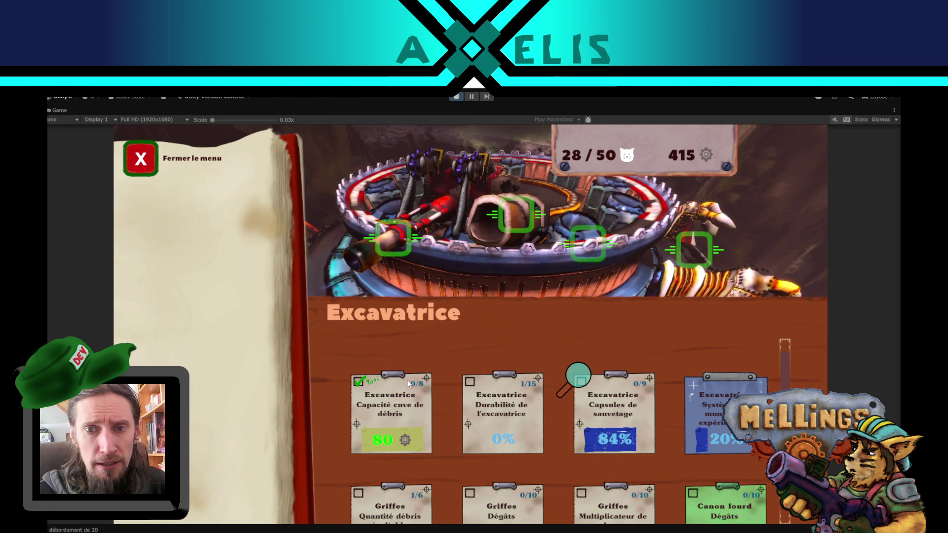
Step: Buy Capacité cuve de débris for 80 materials, leaving 335, and close the Excavatrice menu
{"action": "left_click", "coordinate": [423, 403]}
{"action": "left_click", "coordinate": [403, 480]}
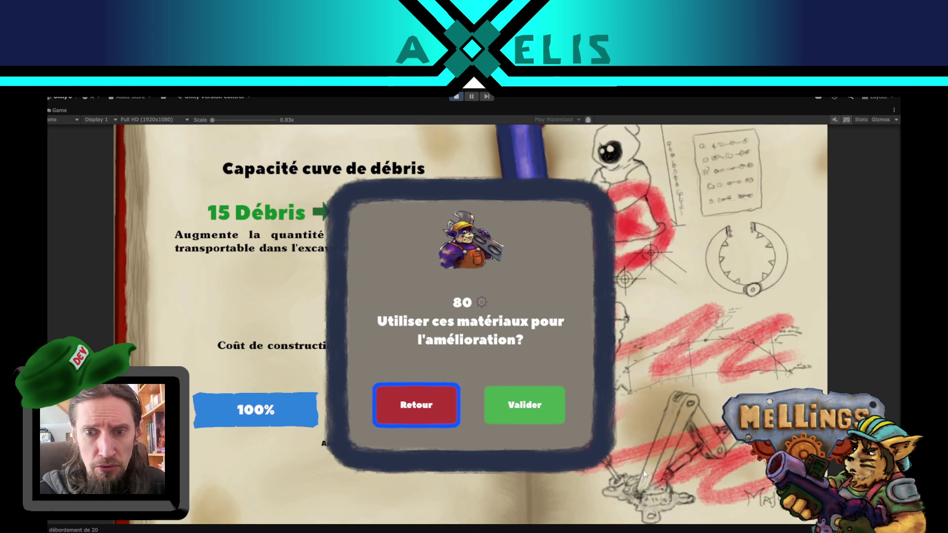
{"action": "left_click", "coordinate": [529, 411]}
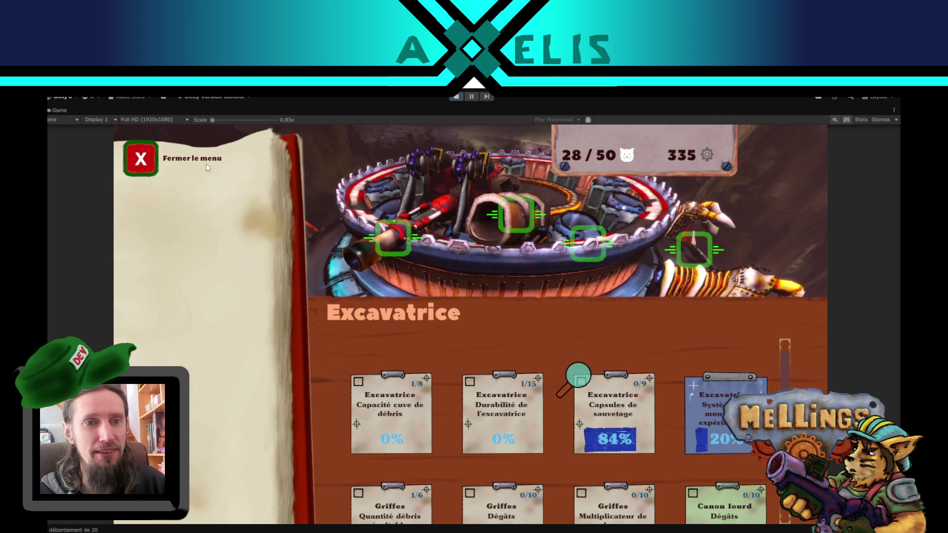
{"action": "left_click", "coordinate": [145, 168]}
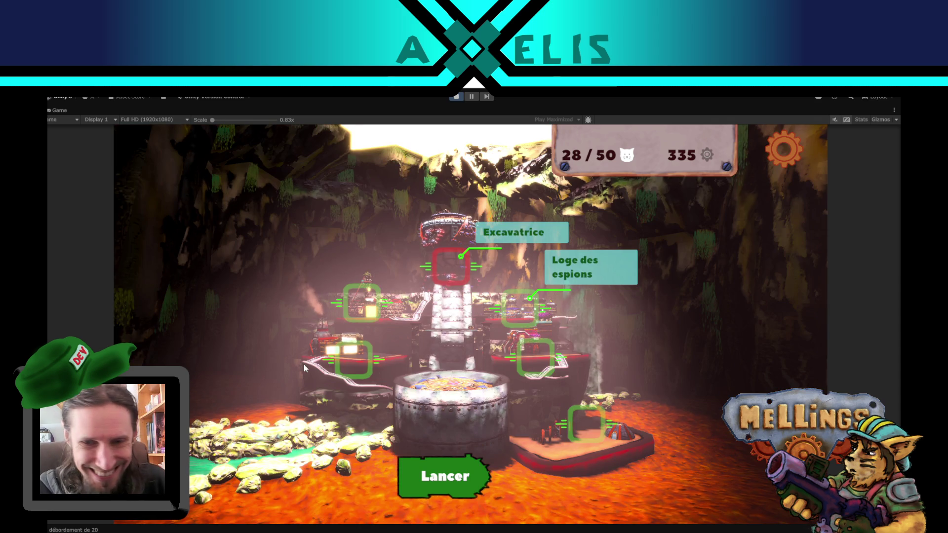
{"action": "left_click", "coordinate": [601, 428]}
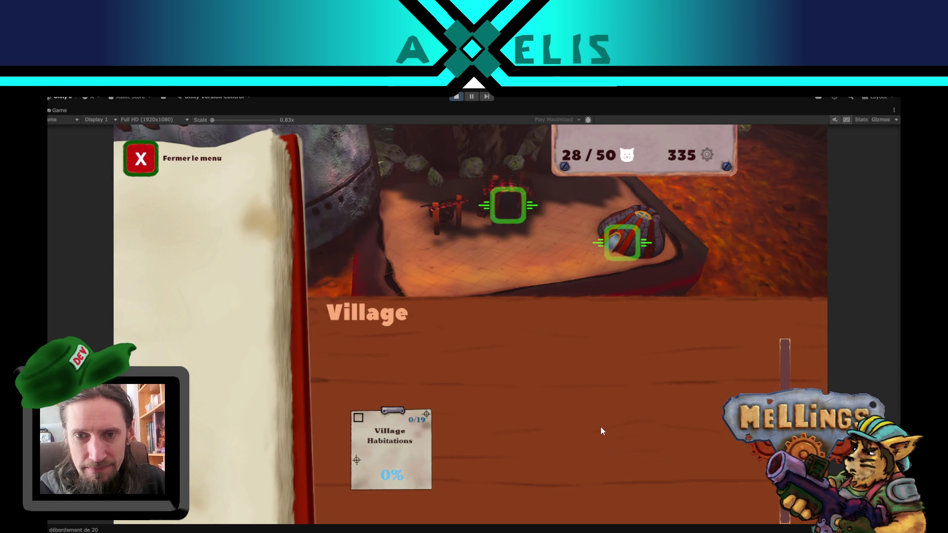
{"action": "left_click", "coordinate": [605, 240]}
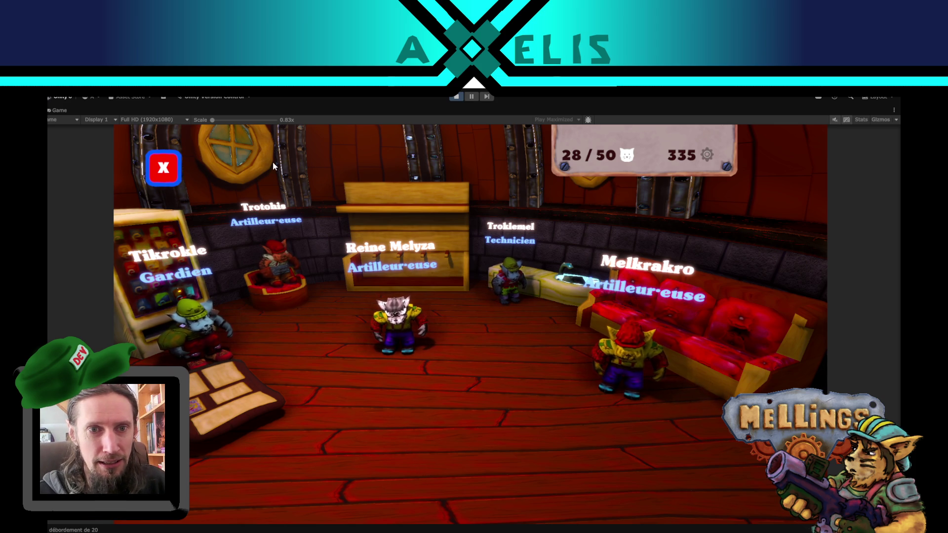
{"action": "left_click", "coordinate": [163, 173]}
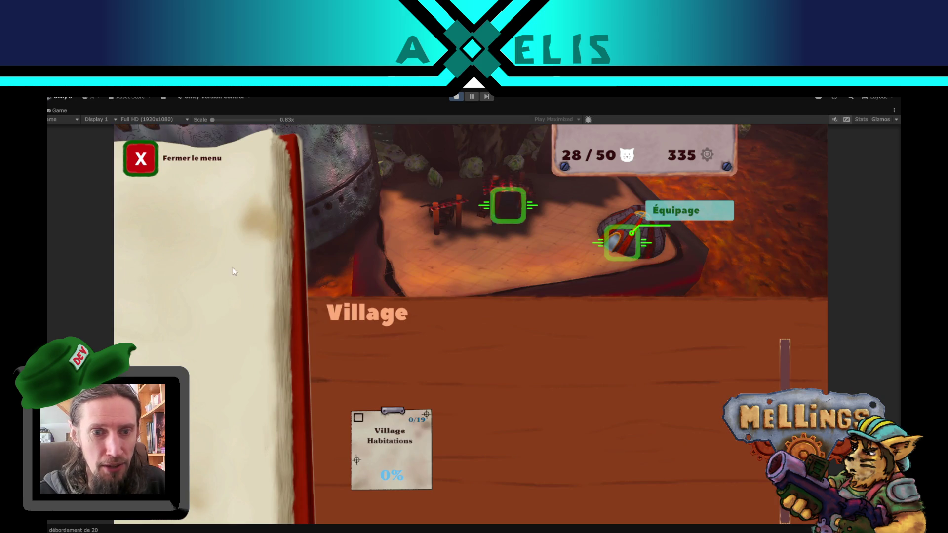
{"action": "left_click", "coordinate": [142, 165]}
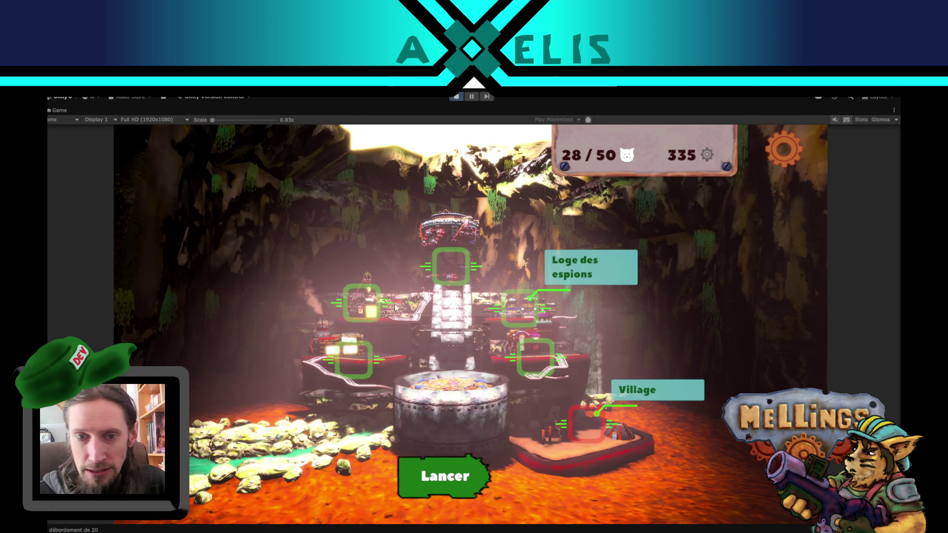
{"action": "left_click", "coordinate": [435, 271]}
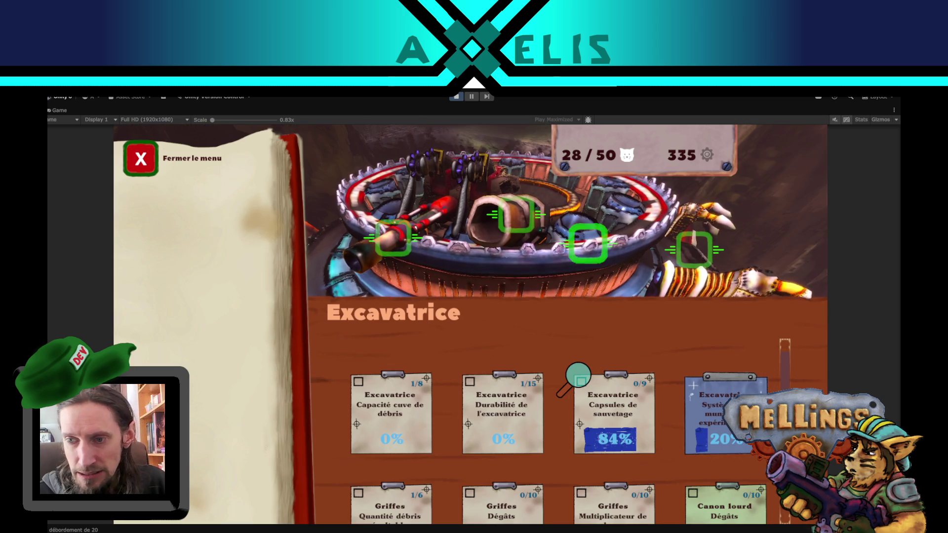
{"action": "scroll", "coordinate": [578, 377], "scroll_direction": "down", "scroll_amount": 2}
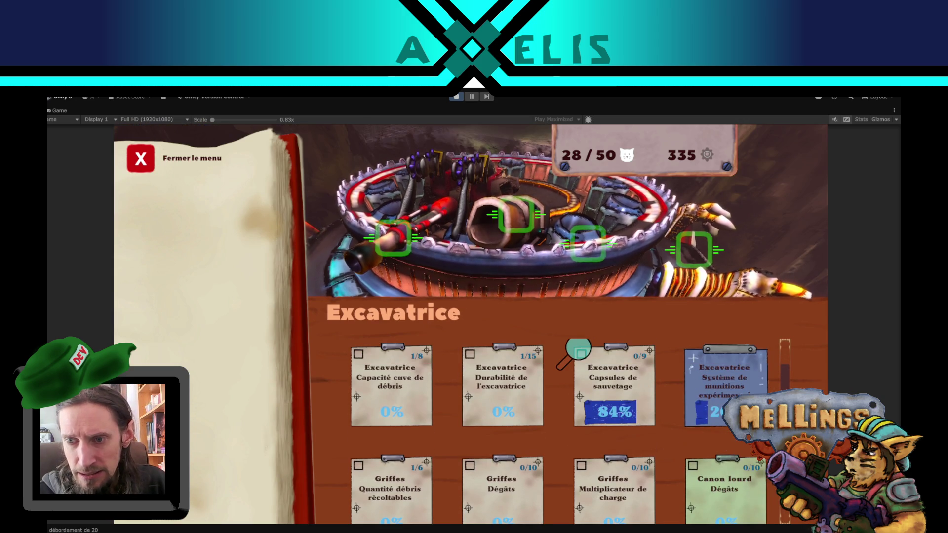
{"action": "left_click", "coordinate": [140, 159]}
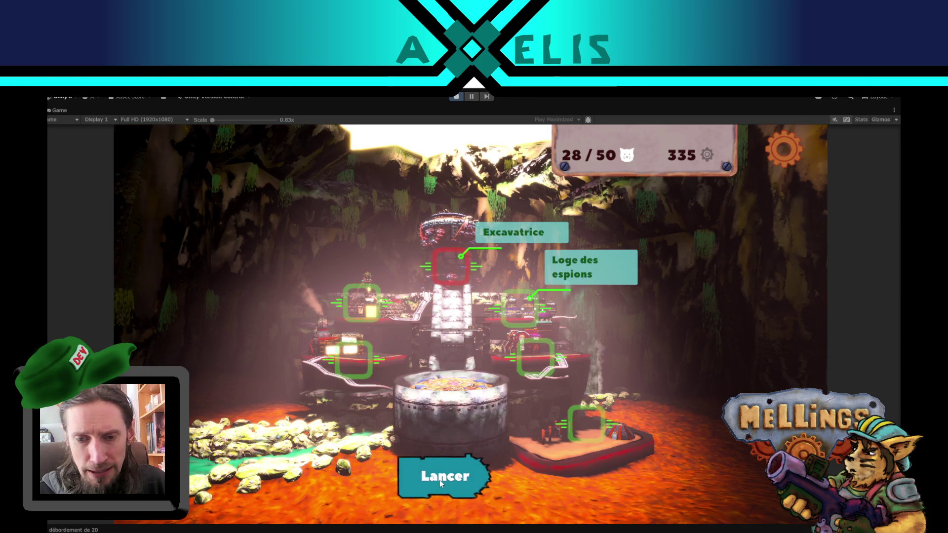
Step: Launch a Jungle mission with Mission nocturne off from the Lancer screen
{"action": "left_click", "coordinate": [439, 482]}
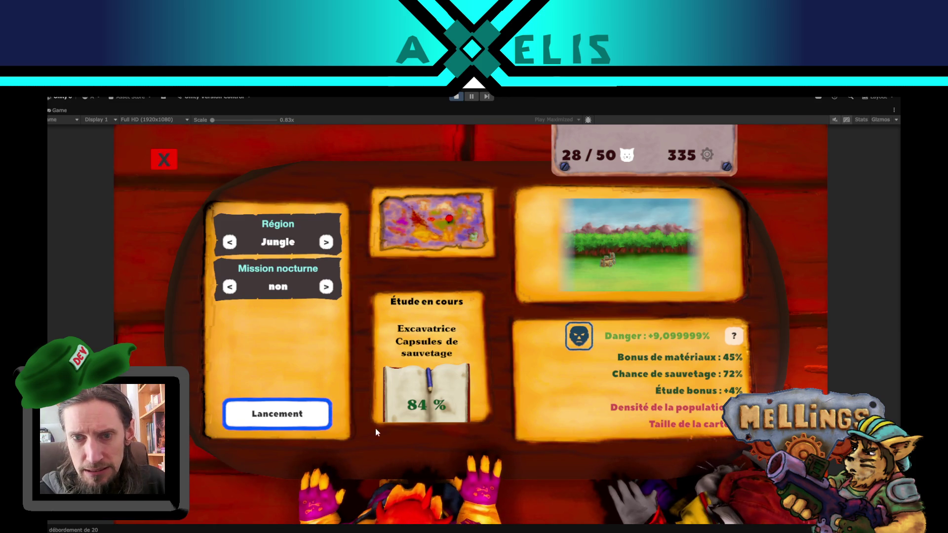
{"action": "left_click", "coordinate": [303, 415]}
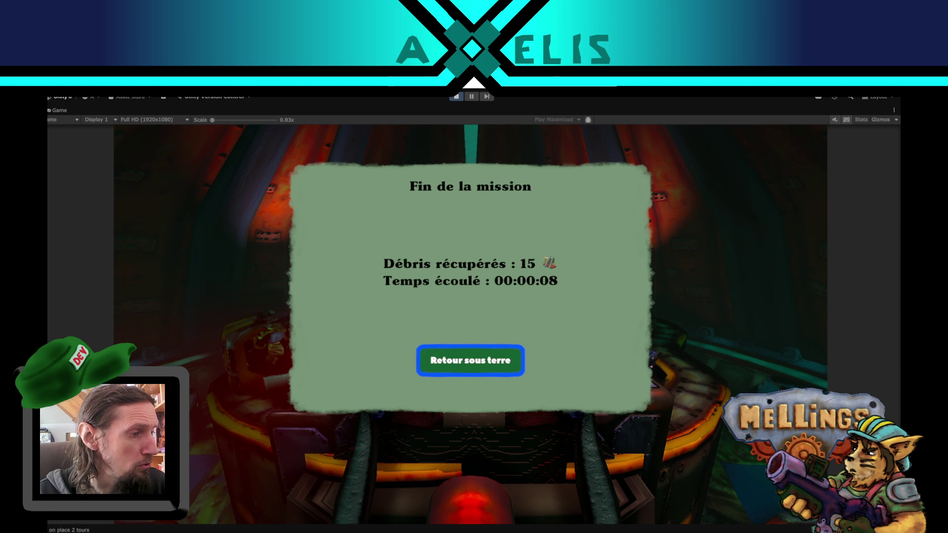
Step: Open Snipping Tool, cancel the first capture attempt, then start a new capture
{"action": "key", "text": "super+shift+s"}
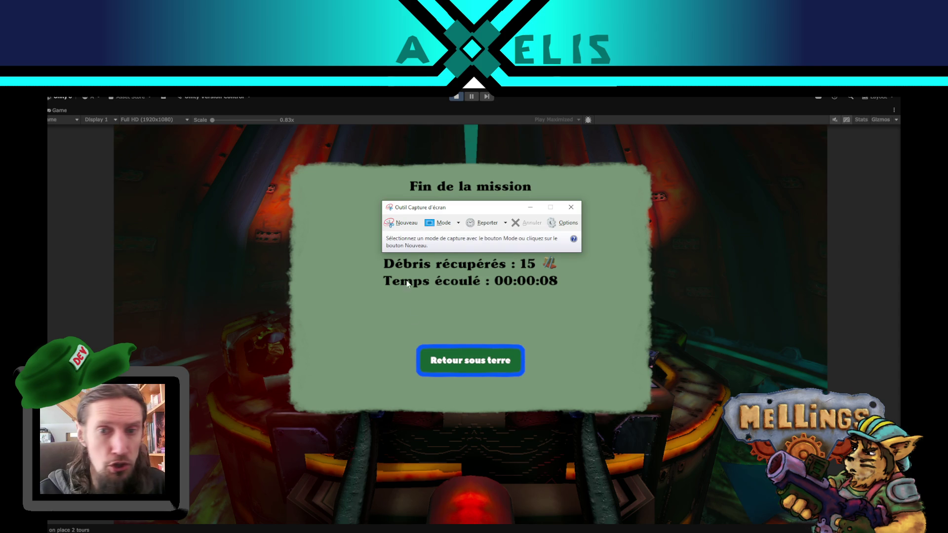
{"action": "left_click", "coordinate": [400, 230]}
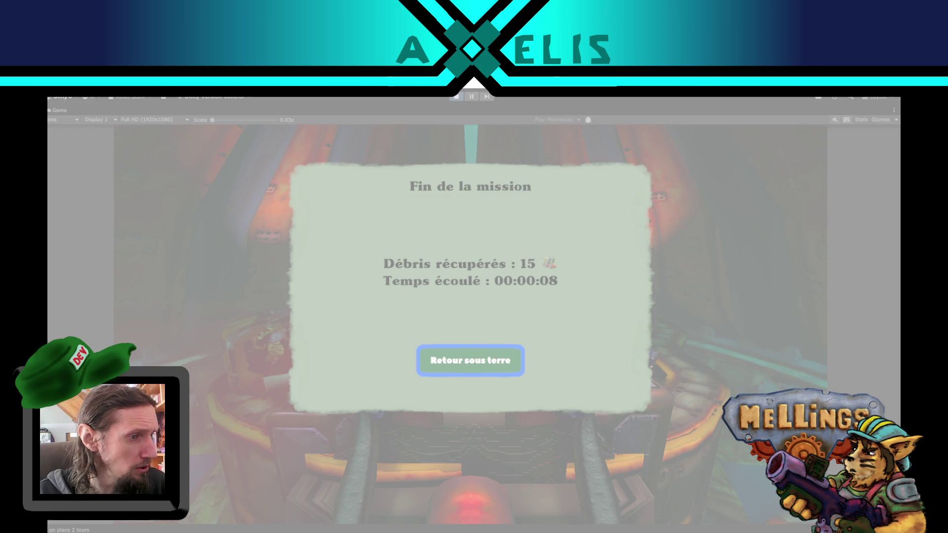
{"action": "key", "text": "Escape"}
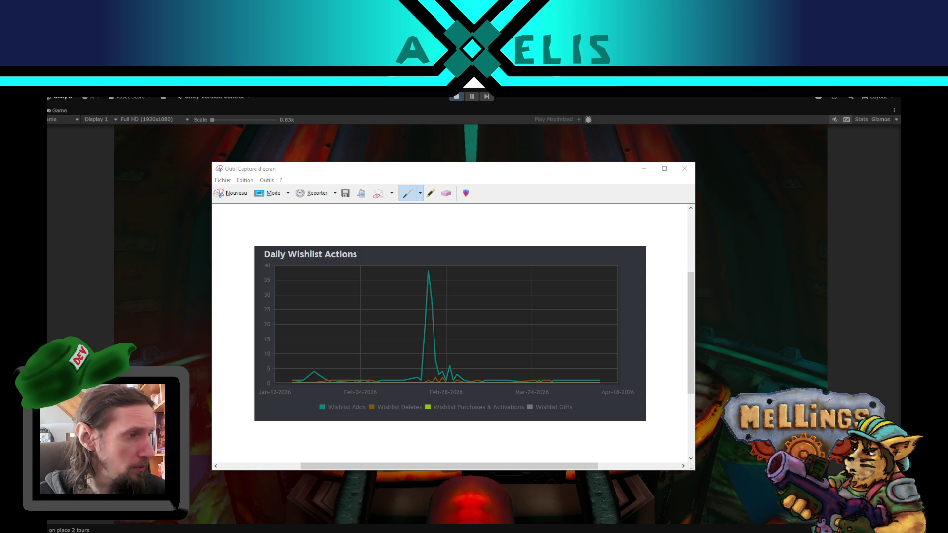
{"action": "left_click", "coordinate": [224, 195]}
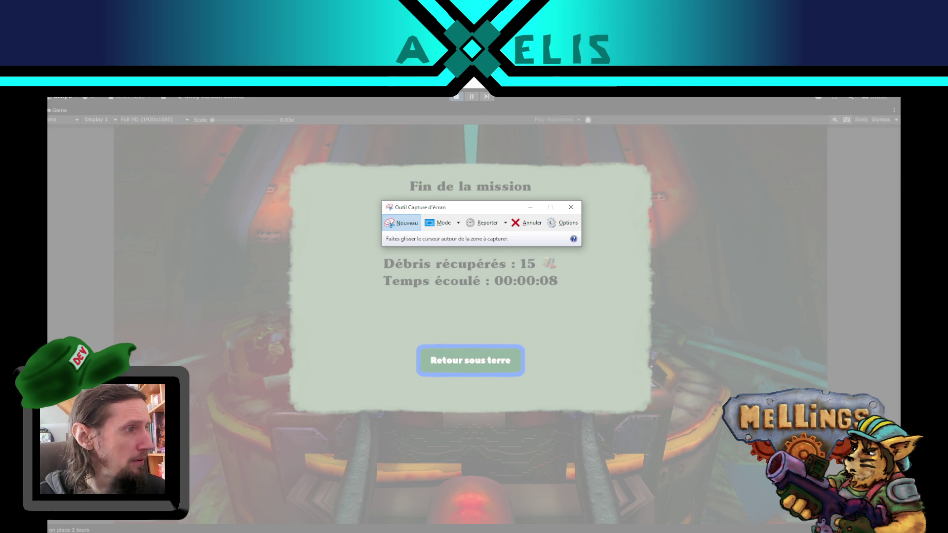
Step: Capture the Lifetime Wishlist Actions chart and close Snipping Tool
{"action": "left_click", "coordinate": [401, 223]}
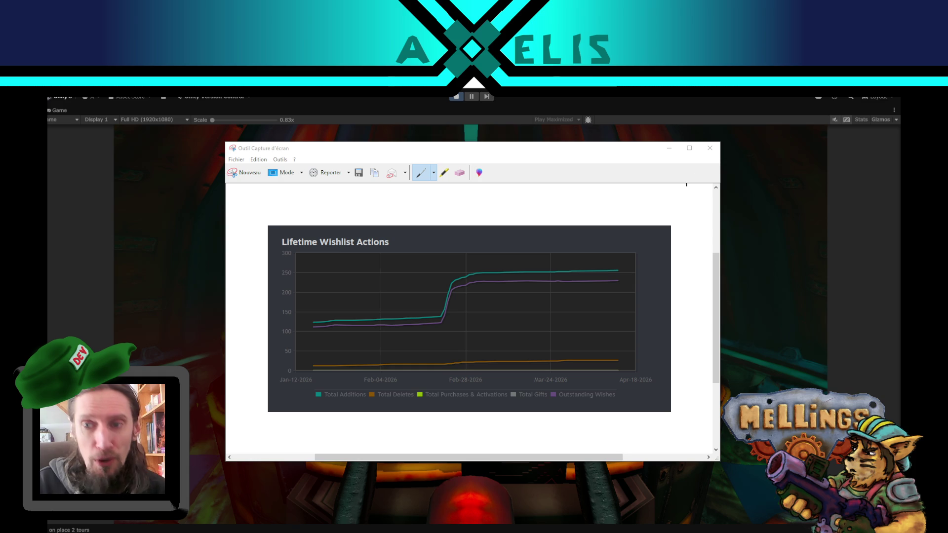
{"action": "left_click", "coordinate": [708, 150]}
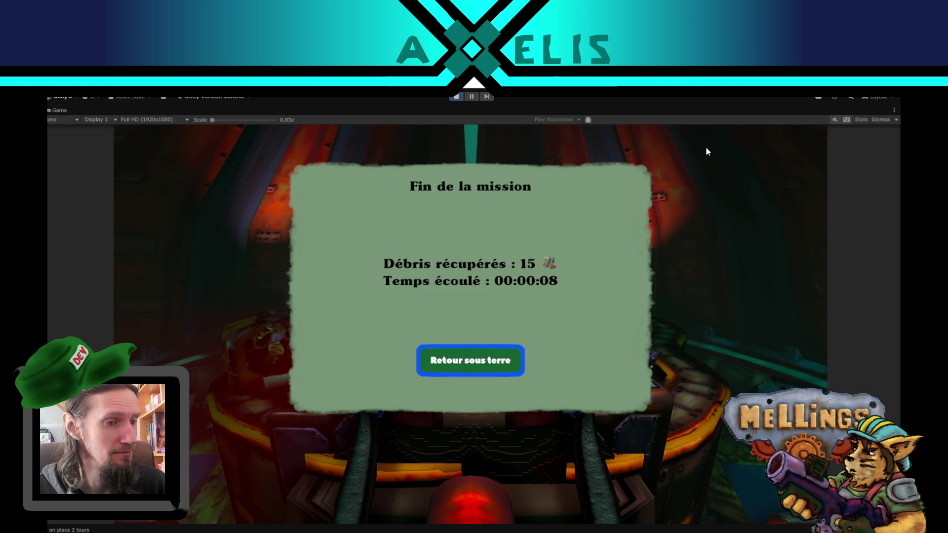
Step: Return underground to view the mission rewards (29/50 Mellings), then stop Play mode
{"action": "left_click", "coordinate": [488, 358]}
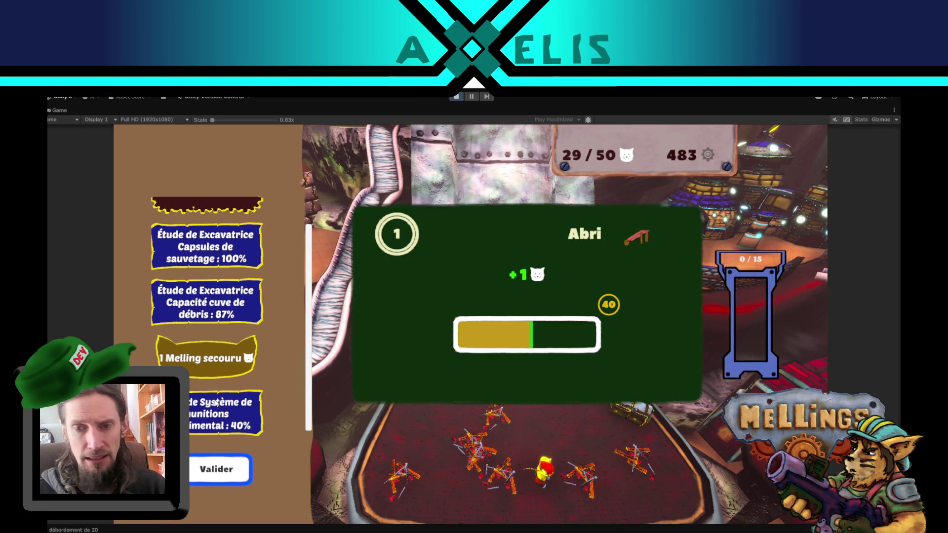
{"action": "left_click", "coordinate": [459, 95]}
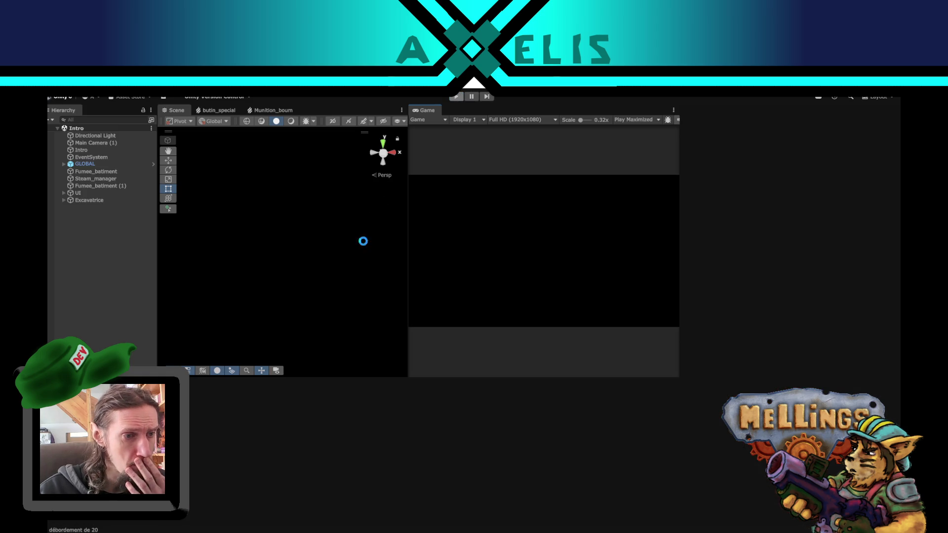
Step: Open Excavatrice.cs in Visual Studio Code and scroll to the Update() test block
{"action": "key", "text": "alt+Tab"}
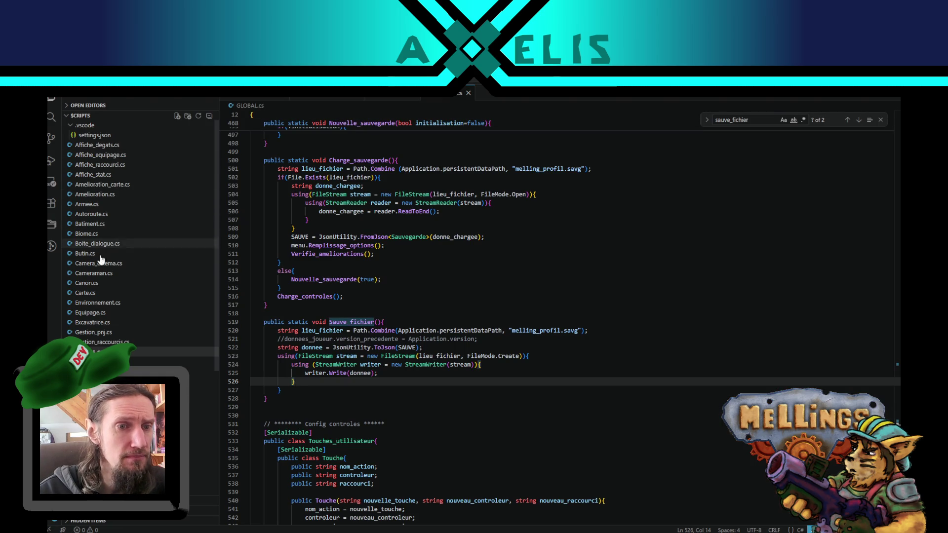
{"action": "left_click", "coordinate": [92, 322]}
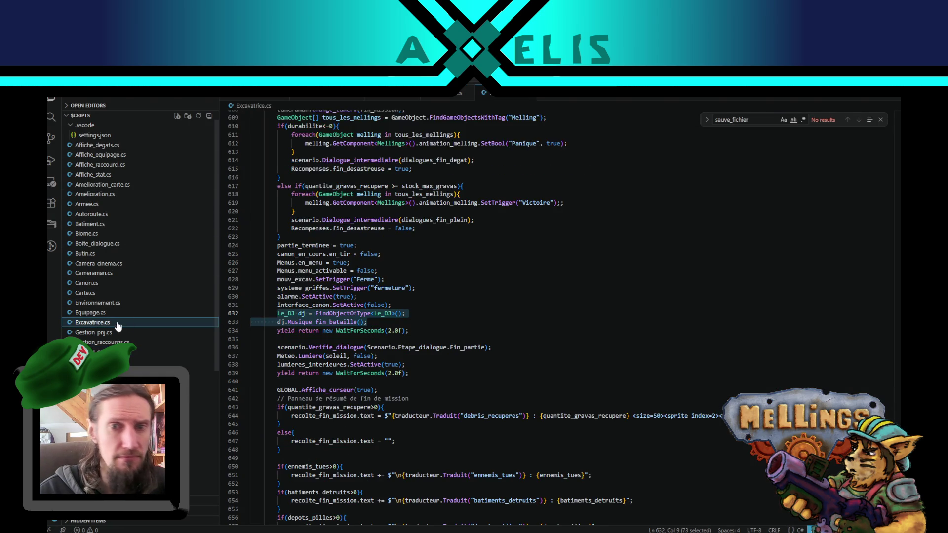
{"action": "scroll", "coordinate": [696, 332], "scroll_direction": "up", "scroll_amount": 5}
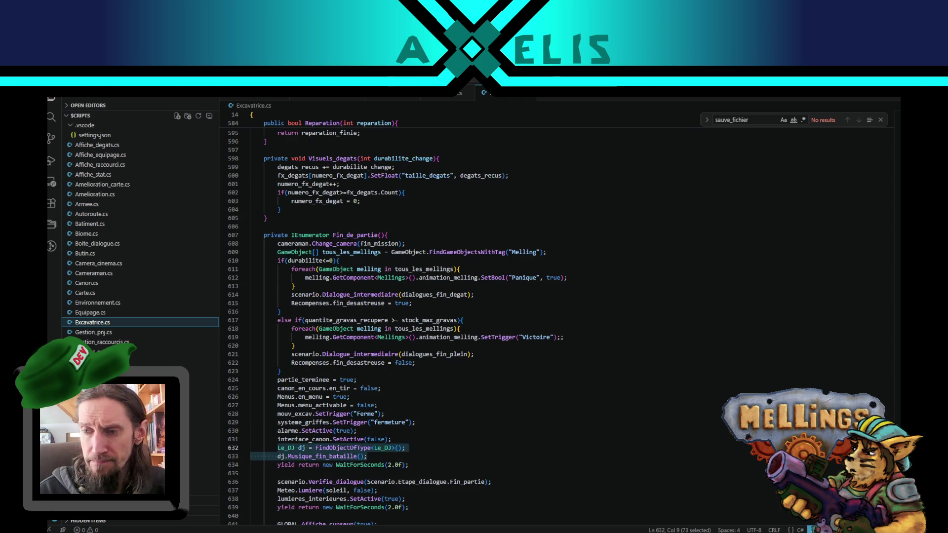
{"action": "mouse_move", "coordinate": [897, 429]}
{"action": "left_mouse_down"}
{"action": "mouse_move", "coordinate": [891, 126]}
{"action": "mouse_move", "coordinate": [892, 205]}
{"action": "left_mouse_up"}
{"action": "scroll", "coordinate": [520, 286], "scroll_direction": "down", "scroll_amount": 4}
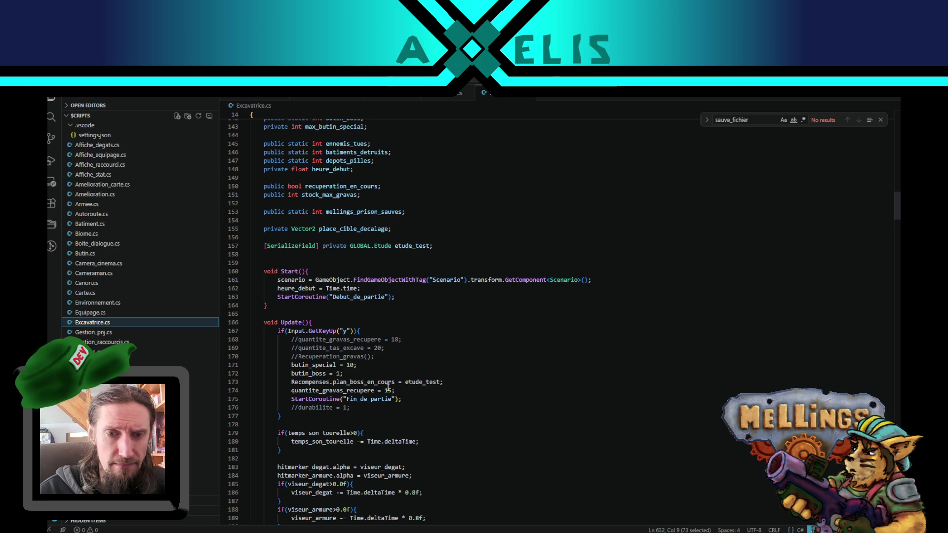
Step: Set butin_special = 10 and butin_boss = 1 in the GetKeyUp("y") test block
{"action": "left_click", "coordinate": [302, 391]}
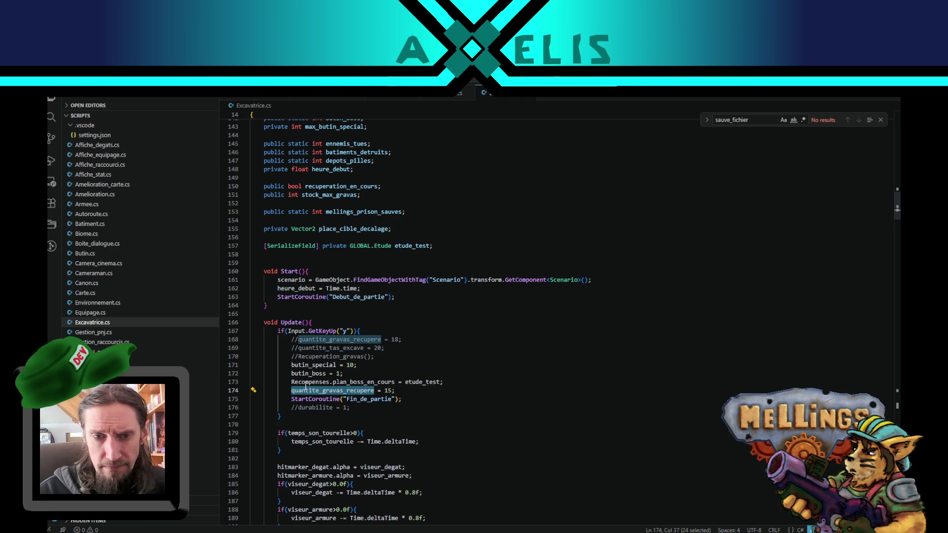
{"action": "double_click", "coordinate": [308, 372]}
{"action": "double_click", "coordinate": [308, 365]}
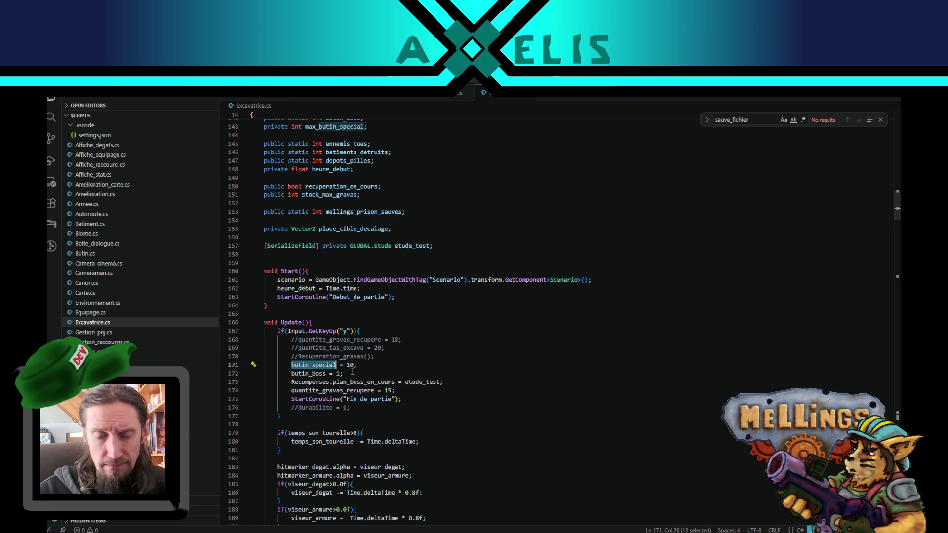
{"action": "left_click", "coordinate": [354, 372]}
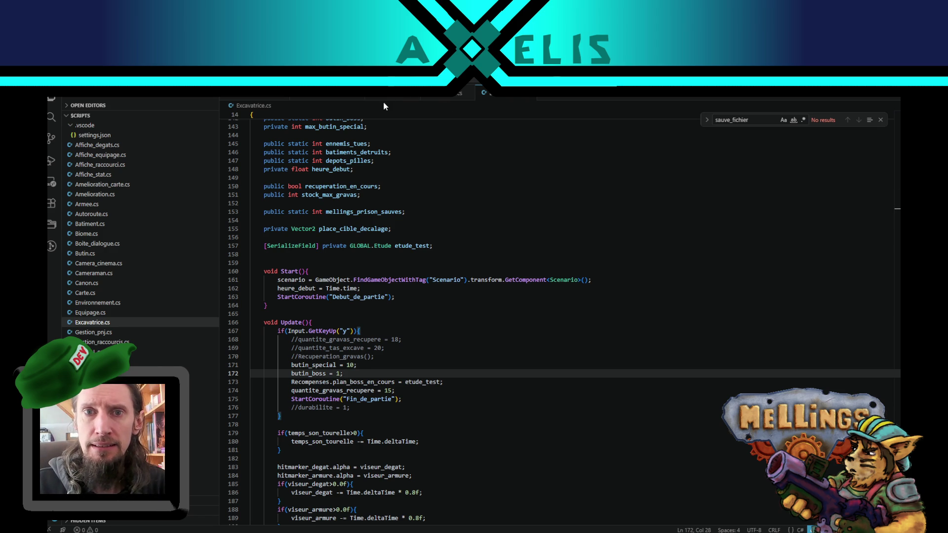
{"action": "key", "text": "alt+Tab"}
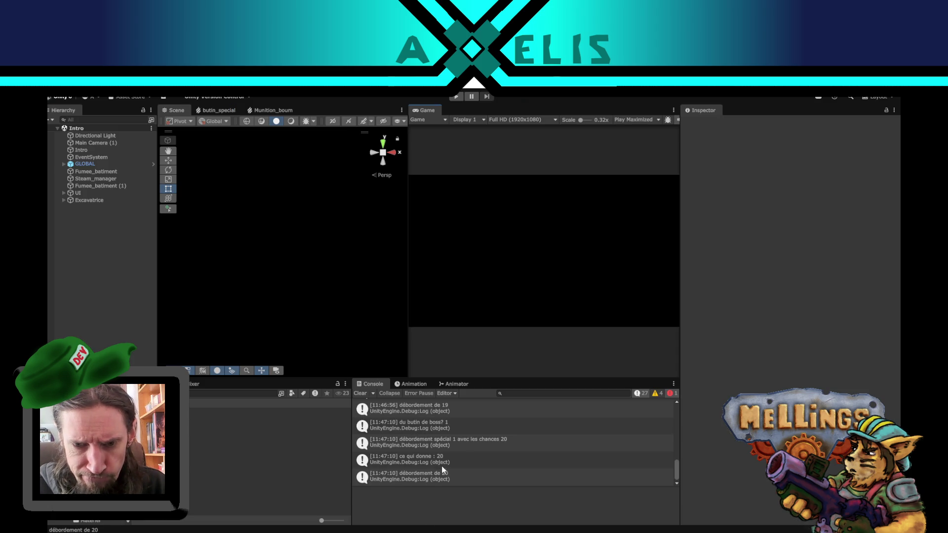
Step: Open Recompenses.cs from the Console overflow log and scroll to line 476's village level-up in Remplissage()
{"action": "double_click", "coordinate": [413, 444]}
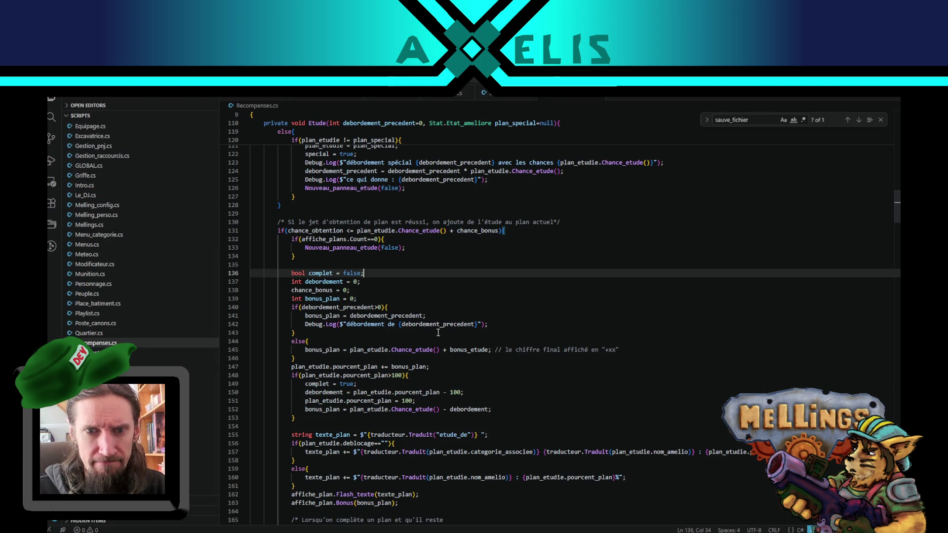
{"action": "scroll", "coordinate": [439, 314], "scroll_direction": "up", "scroll_amount": 1}
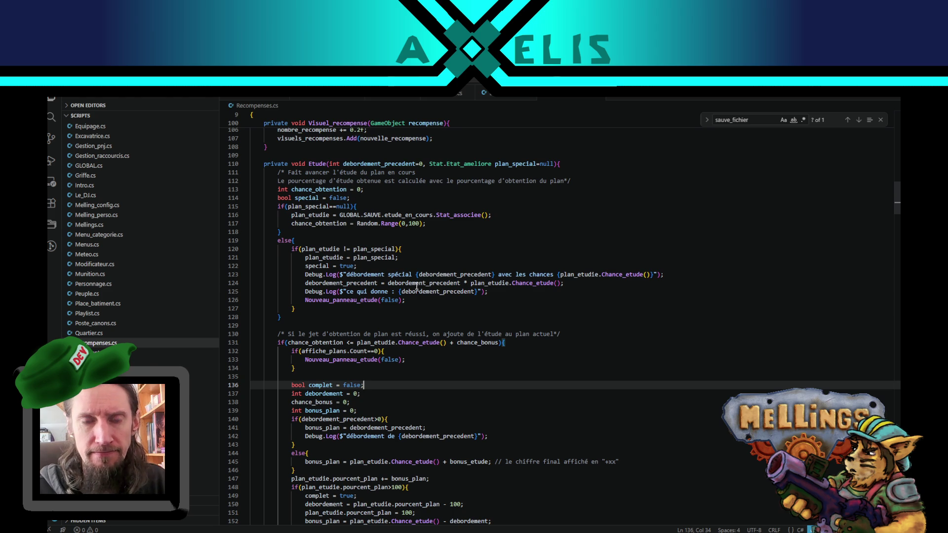
{"action": "scroll", "coordinate": [441, 308], "scroll_direction": "down", "scroll_amount": 15}
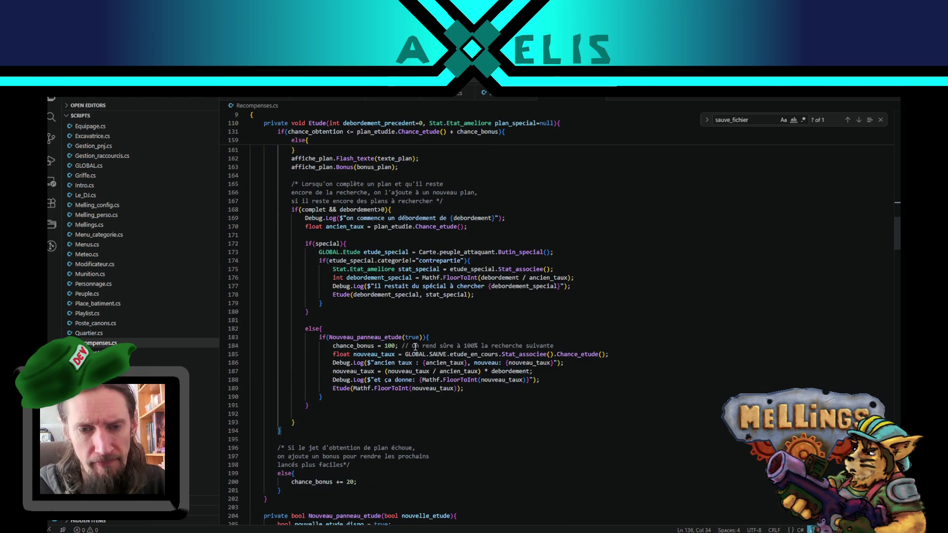
{"action": "scroll", "coordinate": [415, 349], "scroll_direction": "down", "scroll_amount": 5}
{"action": "scroll", "coordinate": [412, 351], "scroll_direction": "down", "scroll_amount": 20}
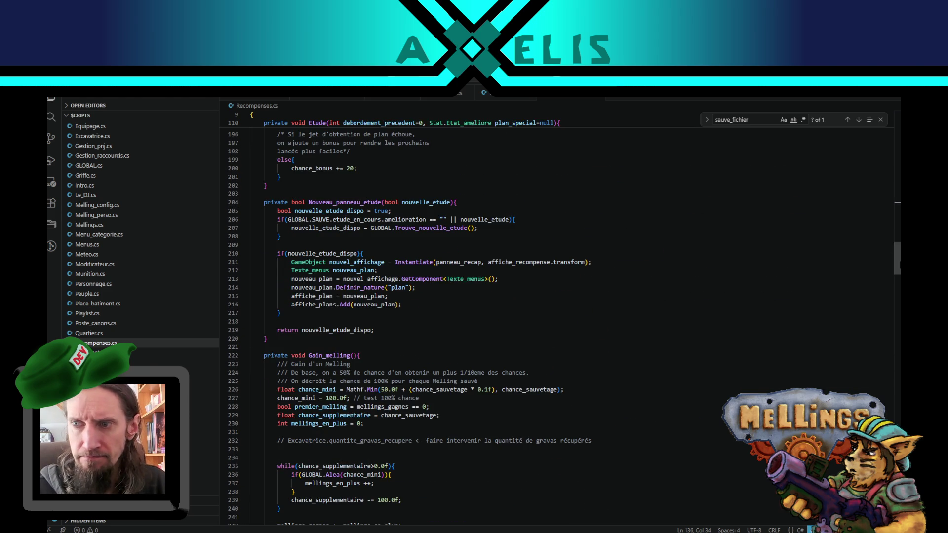
{"action": "scroll", "coordinate": [494, 316], "scroll_direction": "down", "scroll_amount": 8}
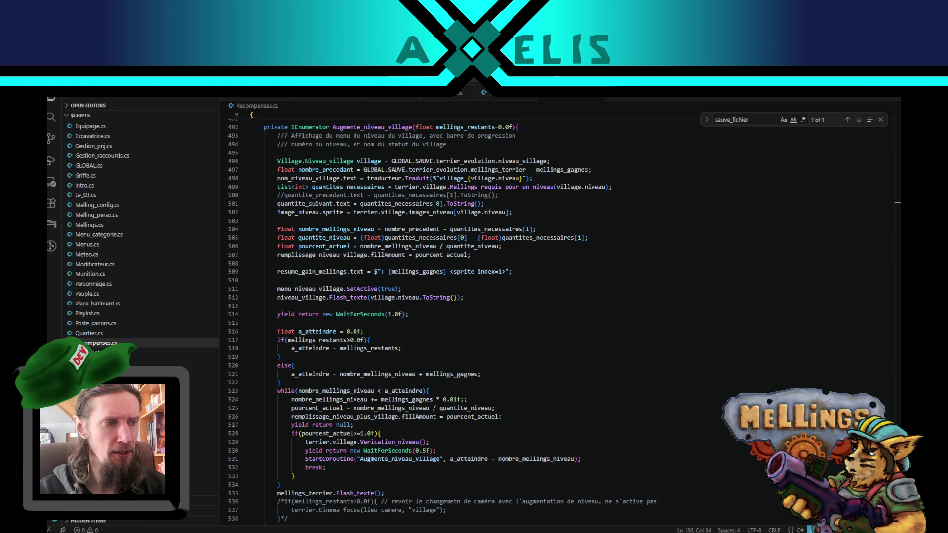
{"action": "scroll", "coordinate": [494, 316], "scroll_direction": "up", "scroll_amount": 5}
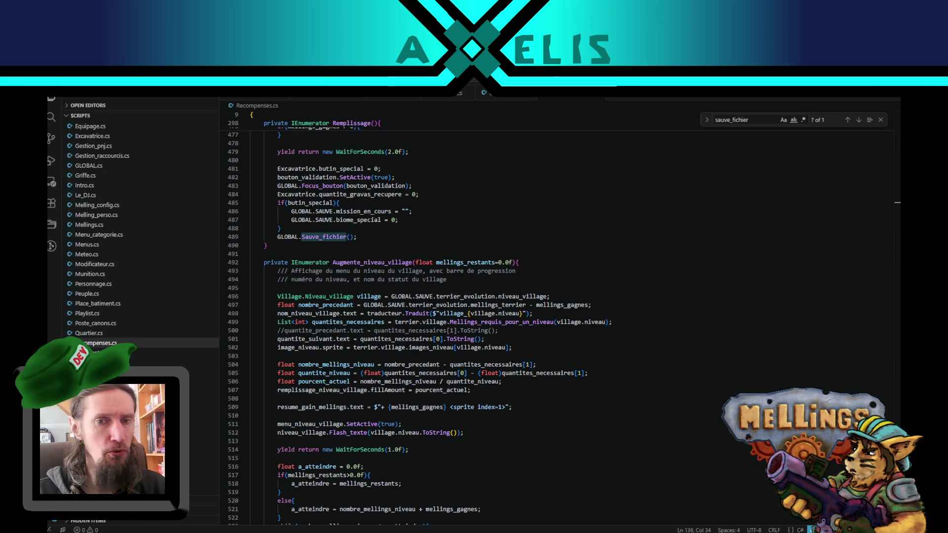
{"action": "scroll", "coordinate": [494, 317], "scroll_direction": "up", "scroll_amount": 6}
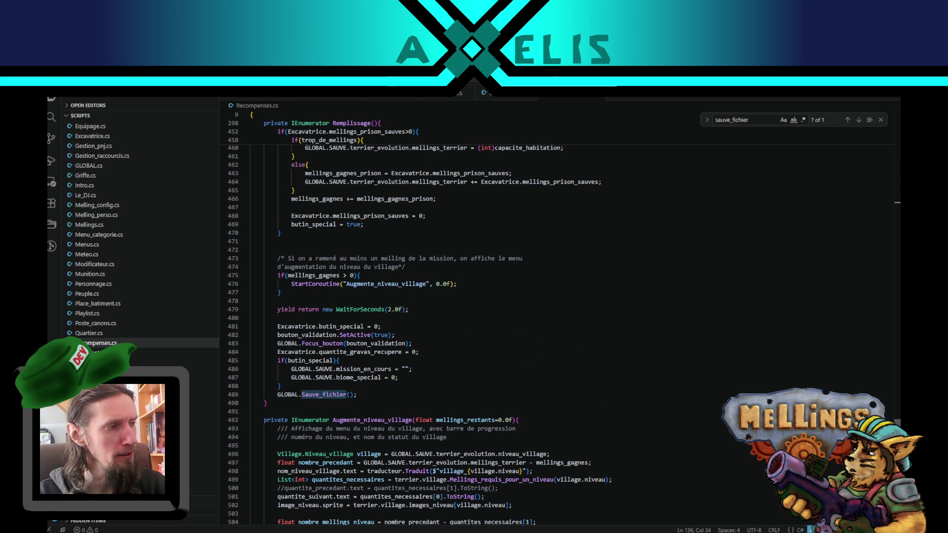
{"action": "left_click", "coordinate": [502, 284]}
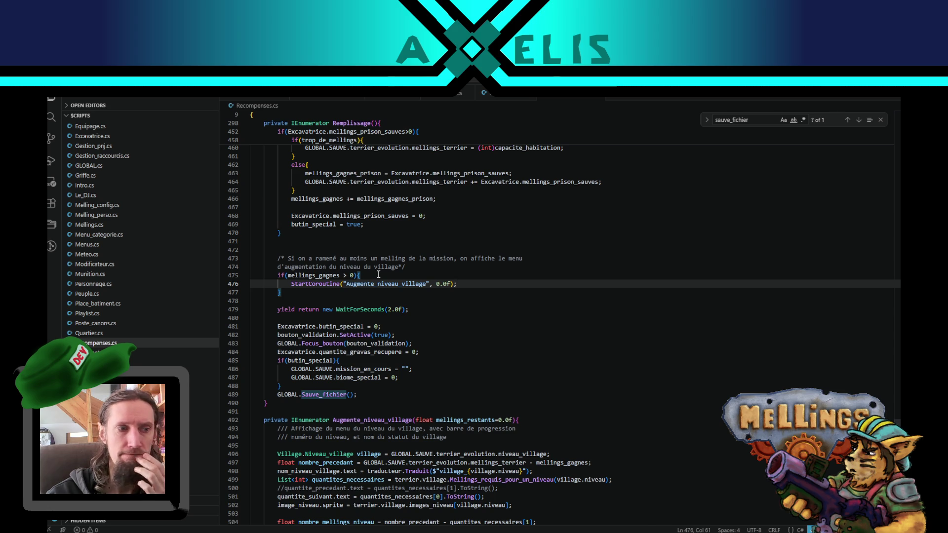
{"action": "left_click", "coordinate": [403, 266]}
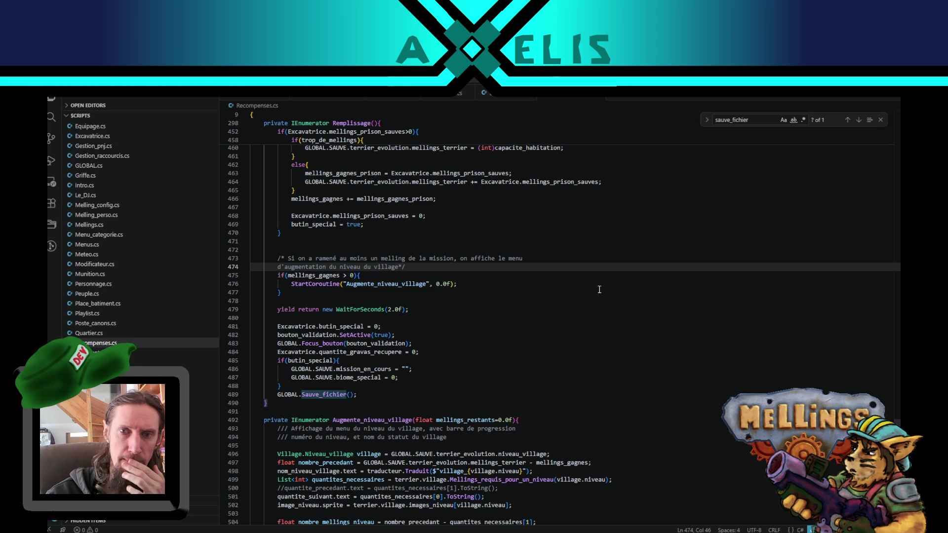
{"action": "scroll", "coordinate": [600, 290], "scroll_direction": "down", "scroll_amount": 3}
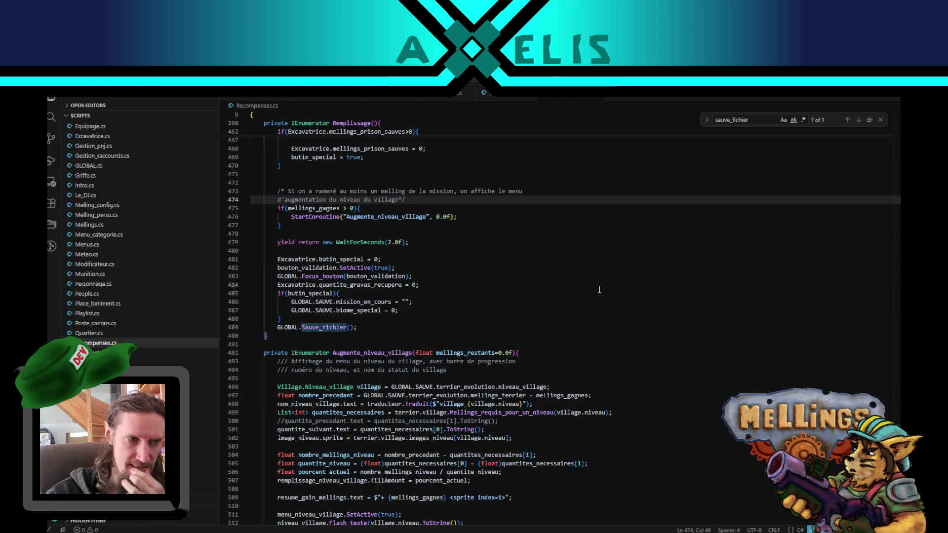
{"action": "scroll", "coordinate": [560, 243], "scroll_direction": "up", "scroll_amount": 5}
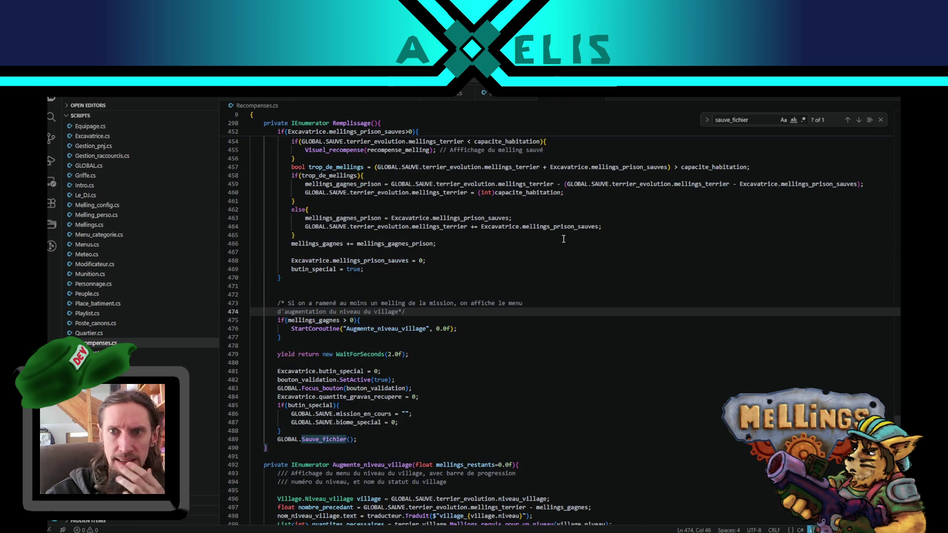
{"action": "scroll", "coordinate": [764, 372], "scroll_direction": "down", "scroll_amount": 5}
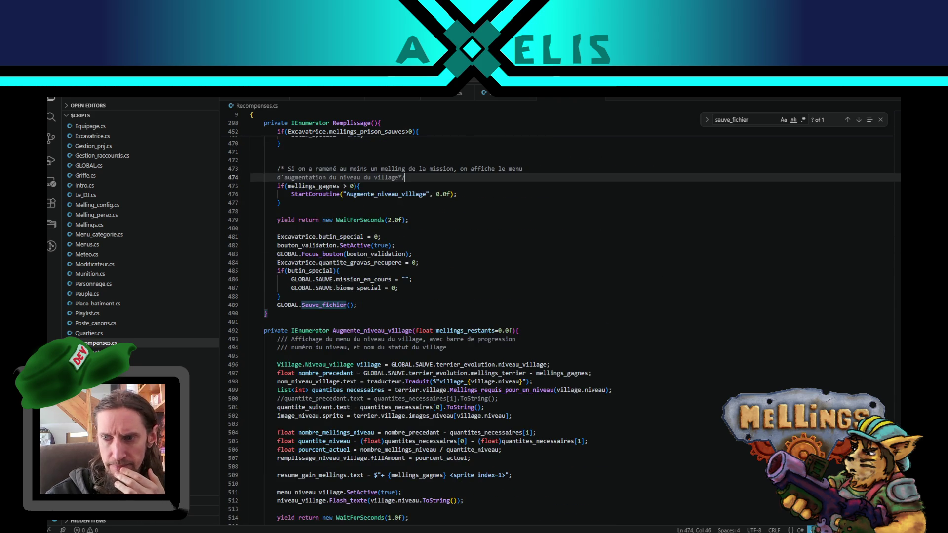
{"action": "scroll", "coordinate": [560, 316], "scroll_direction": "down", "scroll_amount": 10}
{"action": "scroll", "coordinate": [561, 316], "scroll_direction": "up", "scroll_amount": 15}
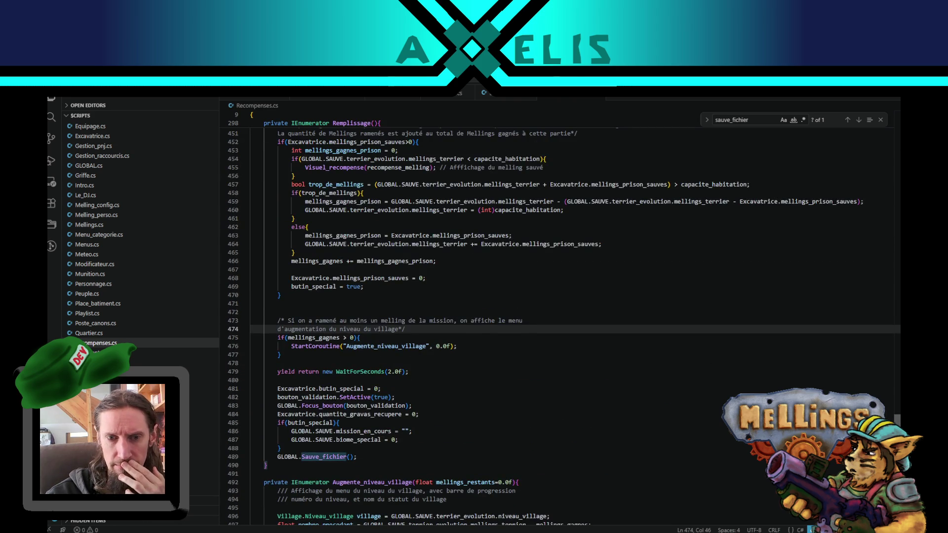
{"action": "scroll", "coordinate": [899, 405], "scroll_direction": "up", "scroll_amount": 12}
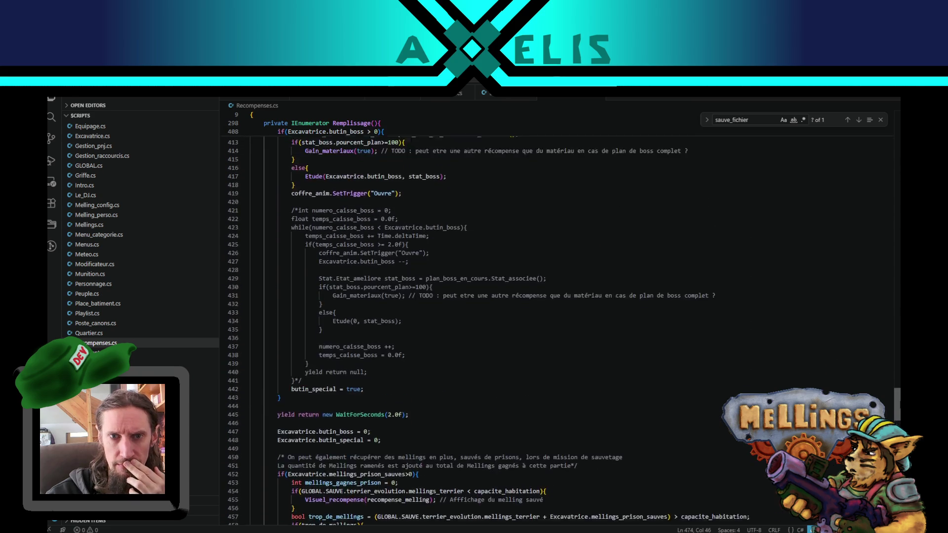
{"action": "scroll", "coordinate": [899, 405], "scroll_direction": "up", "scroll_amount": 4}
{"action": "scroll", "coordinate": [392, 414], "scroll_direction": "up", "scroll_amount": 9}
{"action": "scroll", "coordinate": [392, 414], "scroll_direction": "up", "scroll_amount": 15}
{"action": "scroll", "coordinate": [336, 301], "scroll_direction": "up", "scroll_amount": 16}
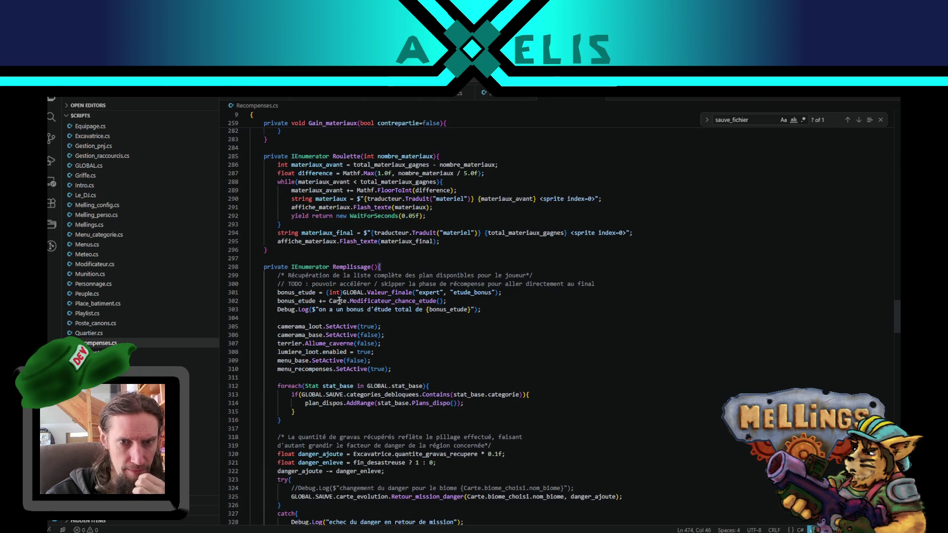
{"action": "double_click", "coordinate": [350, 268]}
{"action": "scroll", "coordinate": [327, 373], "scroll_direction": "down", "scroll_amount": 11}
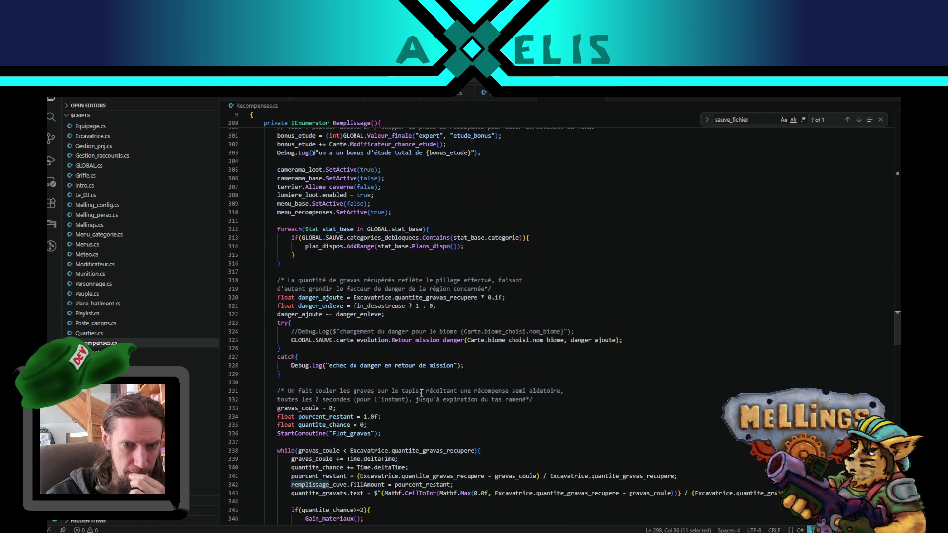
{"action": "scroll", "coordinate": [327, 373], "scroll_direction": "down", "scroll_amount": 11}
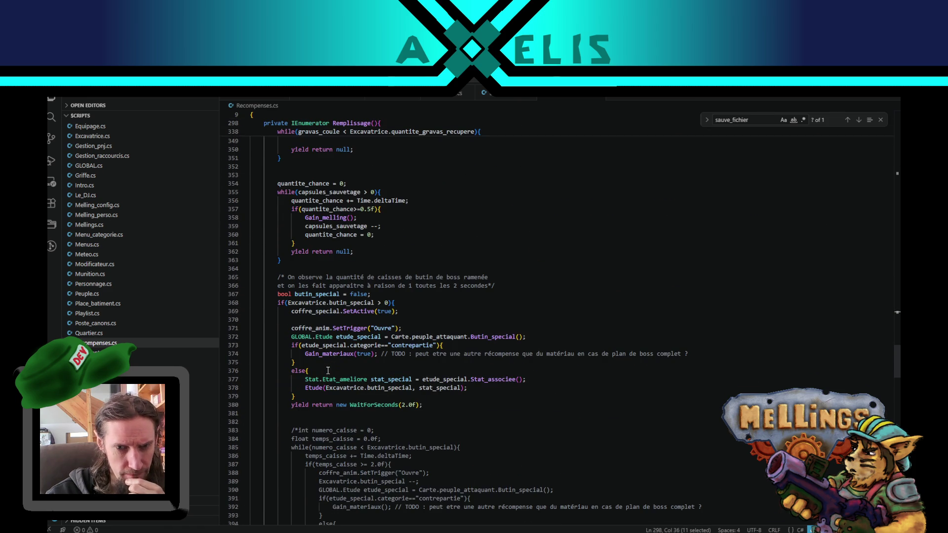
Step: Add a Debug.Log("BUTIN SPECIAL !!!…") line inside the special-loot block of Recompenses.cs
{"action": "left_click", "coordinate": [418, 302]}
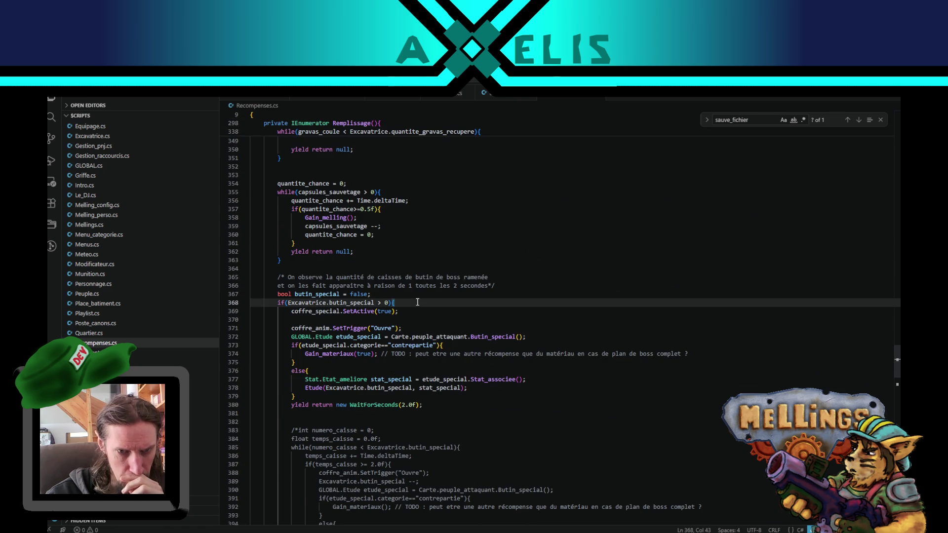
{"action": "key", "text": "Return"}
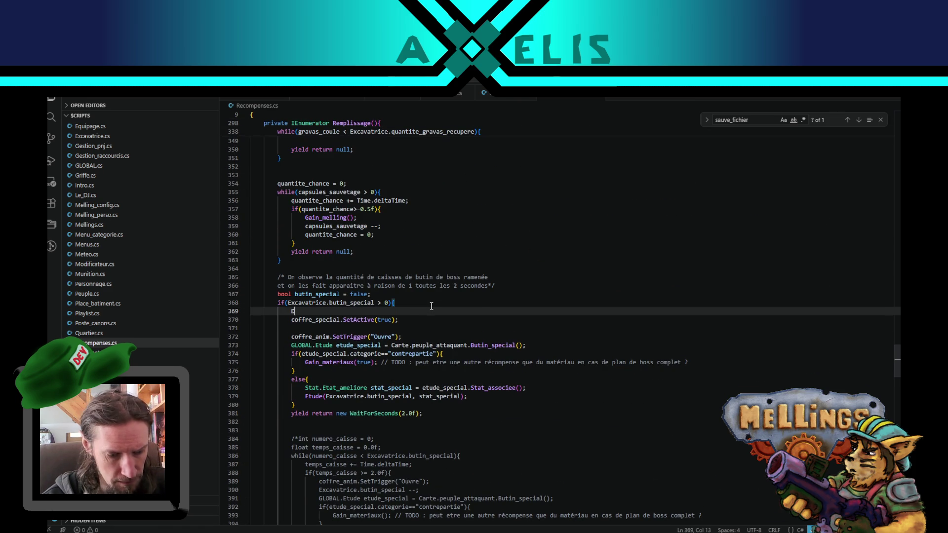
{"action": "type", "text": "DEBUG."}
{"action": "key", "text": "BackSpace"}
{"action": "key", "text": "BackSpace"}
{"action": "type", "text": "bu"}
{"action": "key", "text": "Tab"}
{"action": "type", "text": ".Log("}
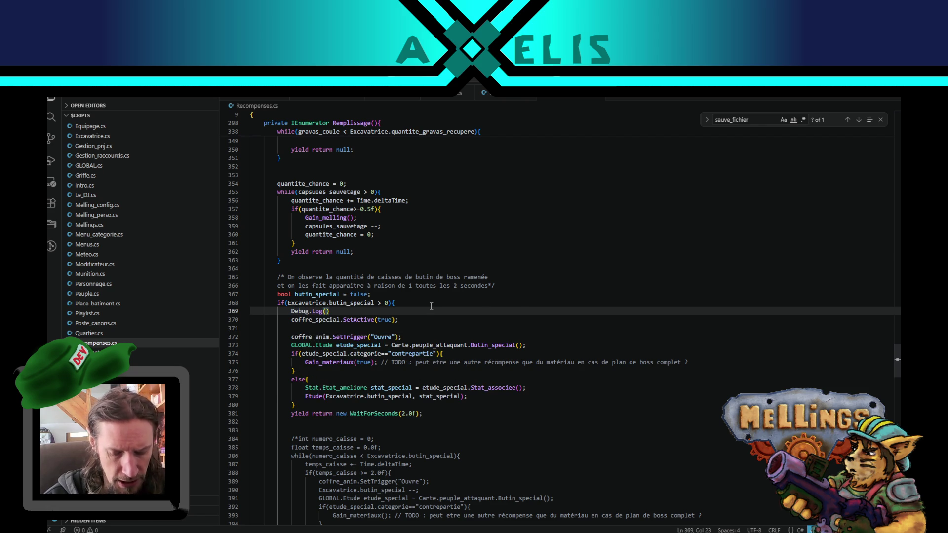
{"action": "type", "text": "\""}
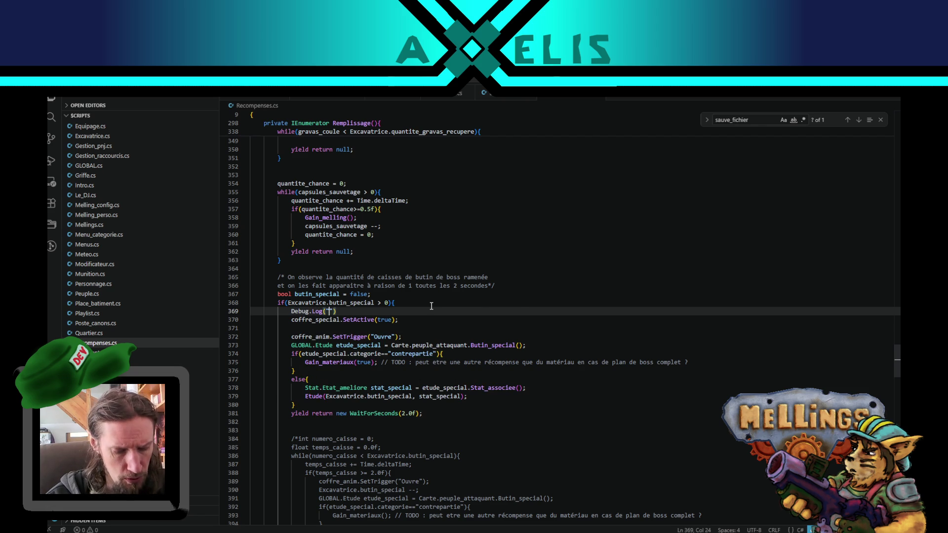
{"action": "type", "text": "BUTIN SPECIAL !!!!!!!!!!!!!!!!!!!!!!!!!!!!"}
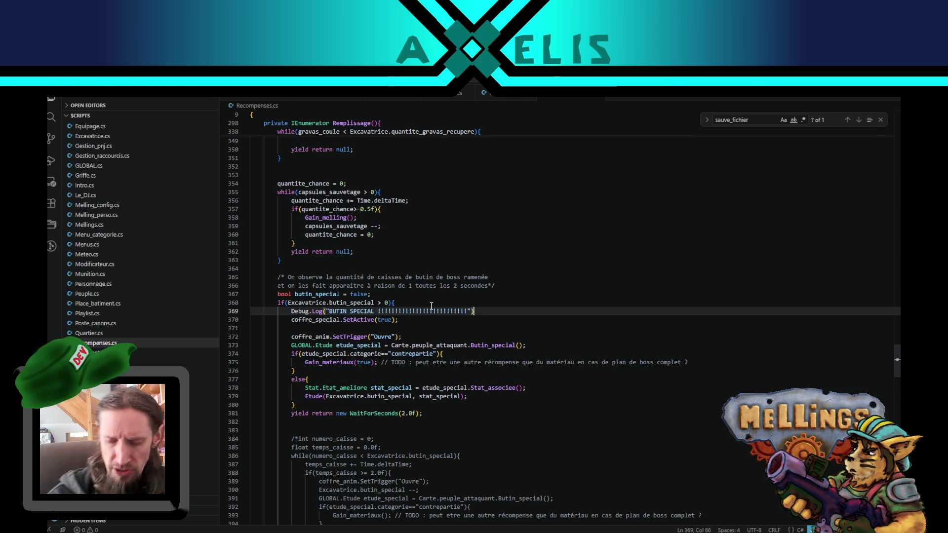
{"action": "type", "text": ";"}
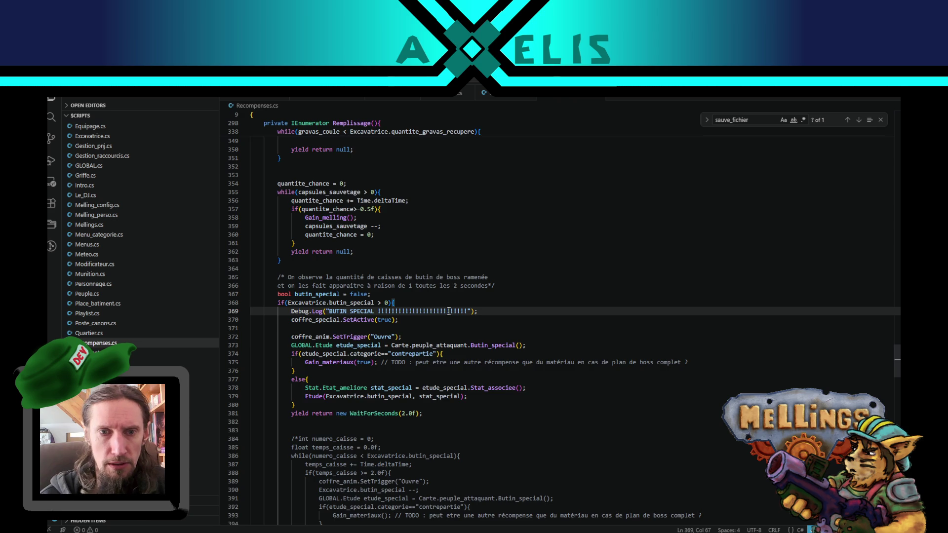
Step: Duplicate that log into the boss-loot block and change it to "BUTIN DE BOSS ! ouech !"
{"action": "scroll", "coordinate": [576, 391], "scroll_direction": "down", "scroll_amount": 6}
{"action": "key", "text": "shift+alt+Down"}
{"action": "key", "text": "alt+Down"}
{"action": "key", "text": "alt+Down"}
{"action": "key", "text": "alt+Down"}
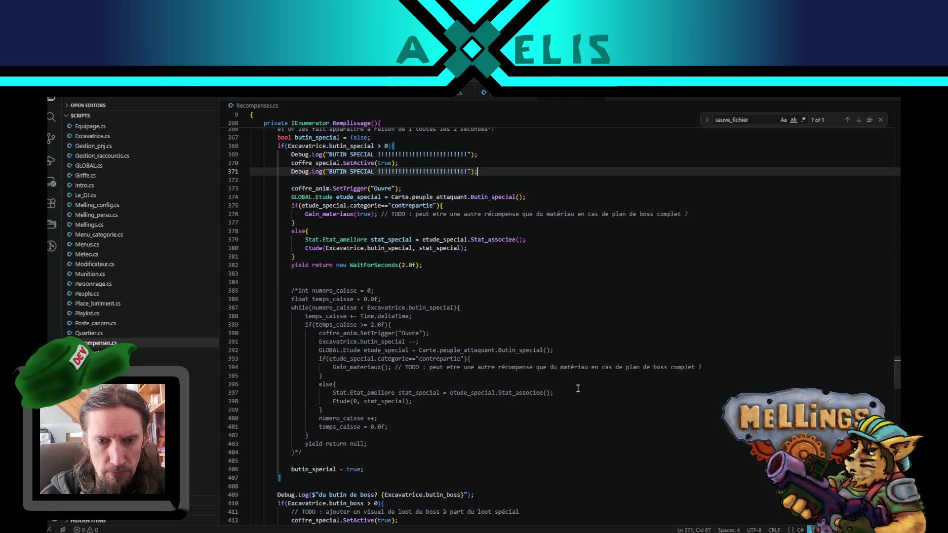
{"action": "key", "text": "alt+Down"}
{"action": "key", "text": "alt+Down"}
{"action": "key", "text": "alt+Down"}
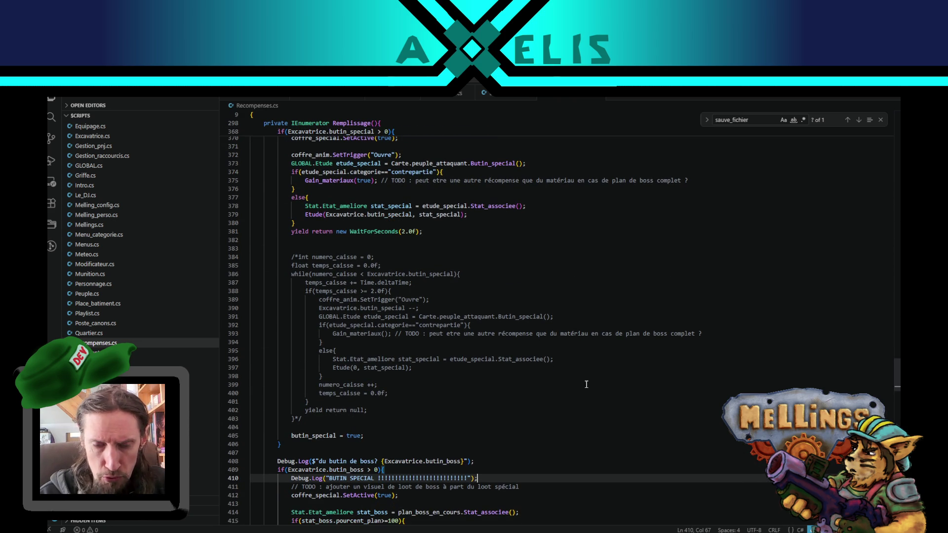
{"action": "double_click", "coordinate": [365, 477]}
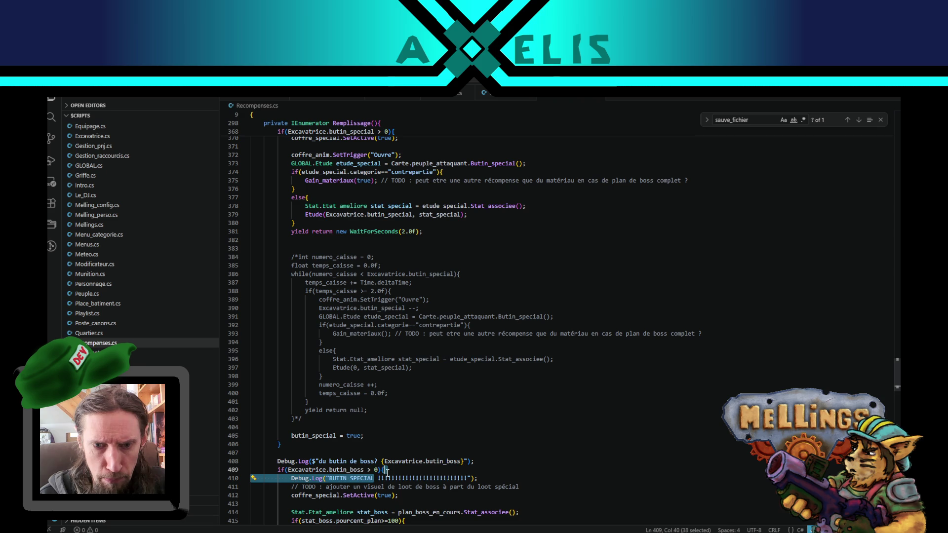
{"action": "type", "text": "DE BOSS"}
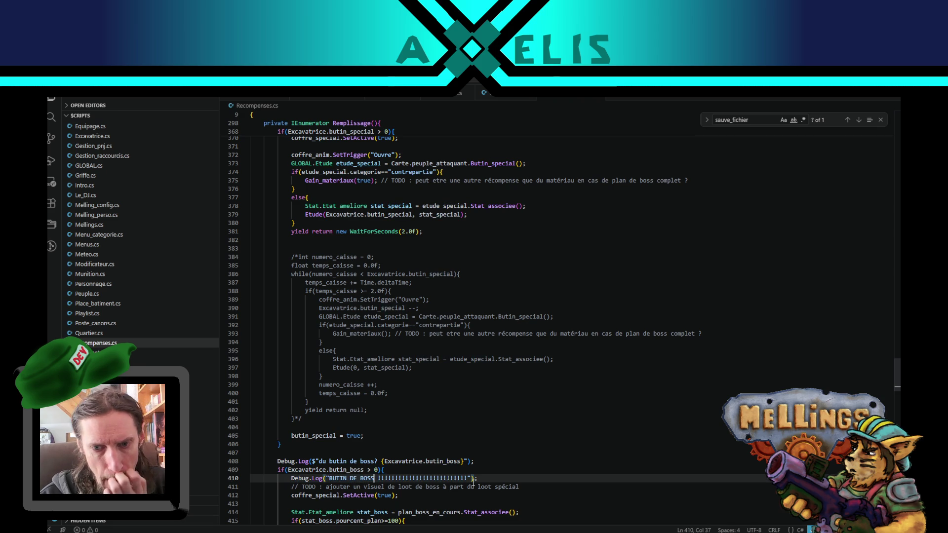
{"action": "left_click_drag", "start_coordinate": [467, 477], "coordinate": [381, 478]}
{"action": "key", "text": "BackSpace"}
{"action": "type", "text": "ouech "}
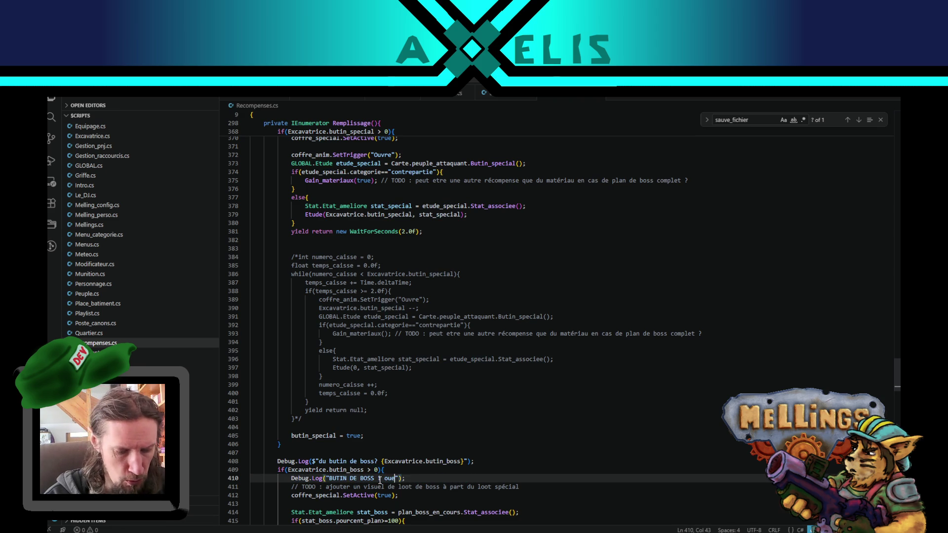
{"action": "type", "text": "!"}
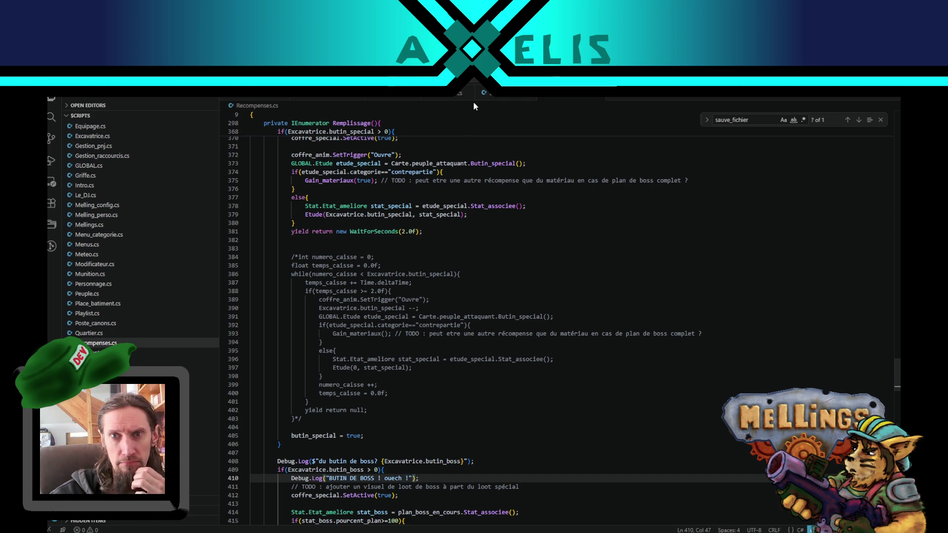
{"action": "left_click", "coordinate": [455, 95]}
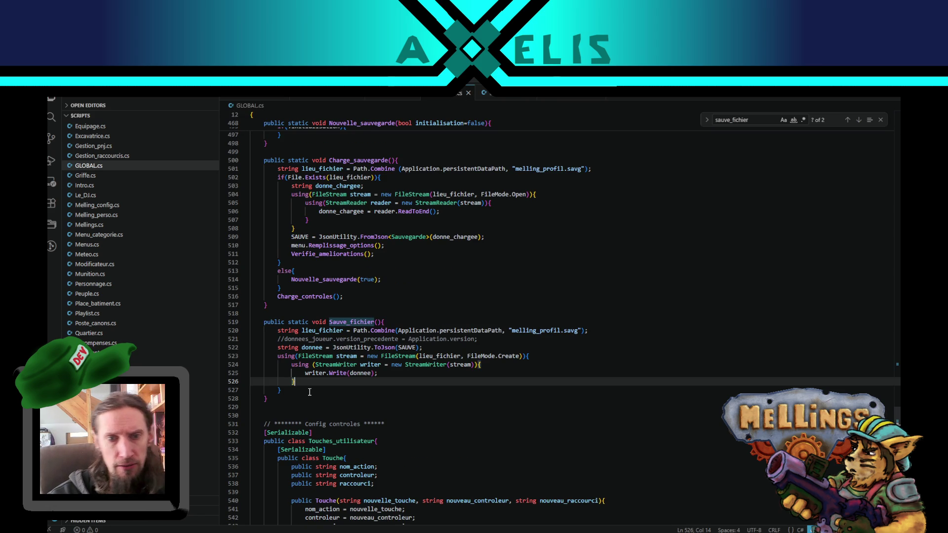
Step: Wrap the Sauve_fichier body (lines 520–527) of GLOBAL.cs in /* */ and return to Unity
{"action": "left_click", "coordinate": [291, 392]}
{"action": "type", "text": "*/"}
{"action": "left_click", "coordinate": [278, 331]}
{"action": "type", "text": "/*"}
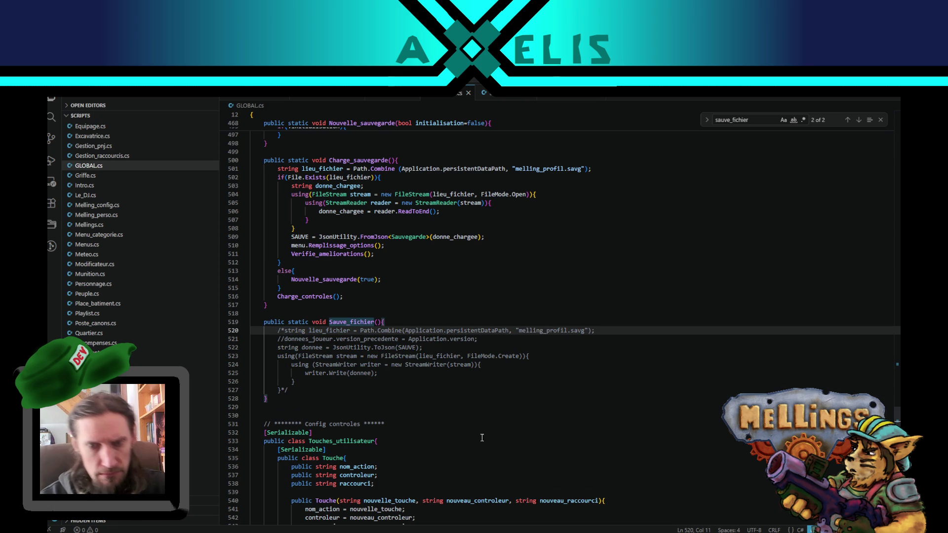
{"action": "key", "text": "alt+Tab"}
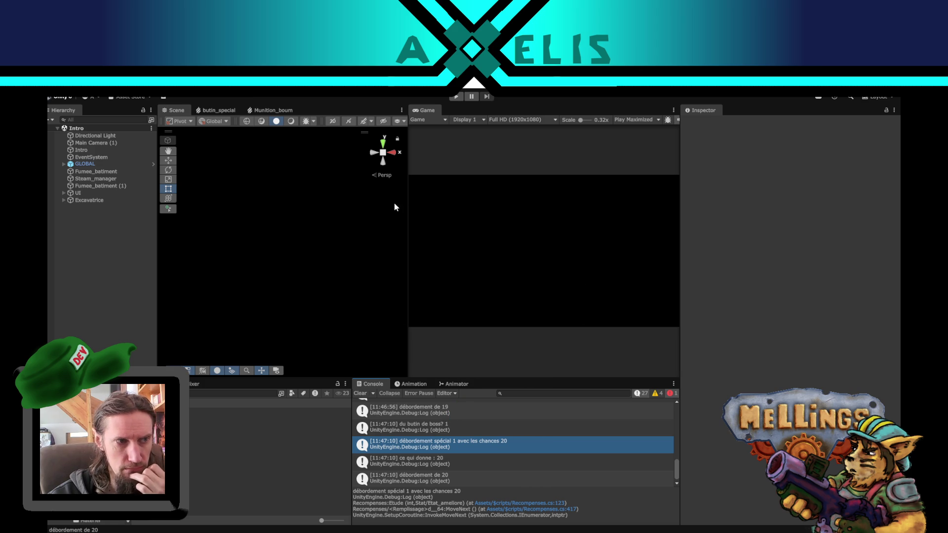
Step: Enter Play mode, start a new game and complete a Jungle mission
{"action": "left_click", "coordinate": [455, 97]}
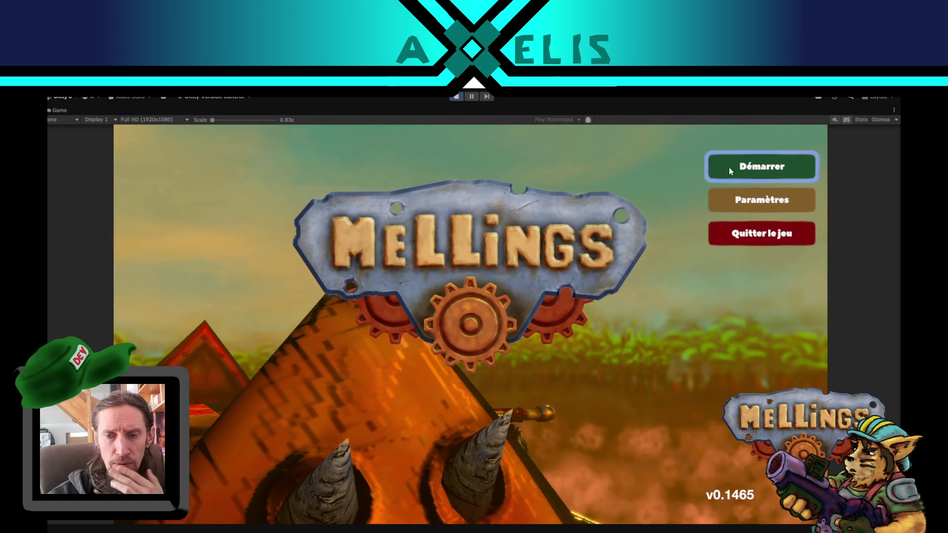
{"action": "left_click", "coordinate": [730, 171]}
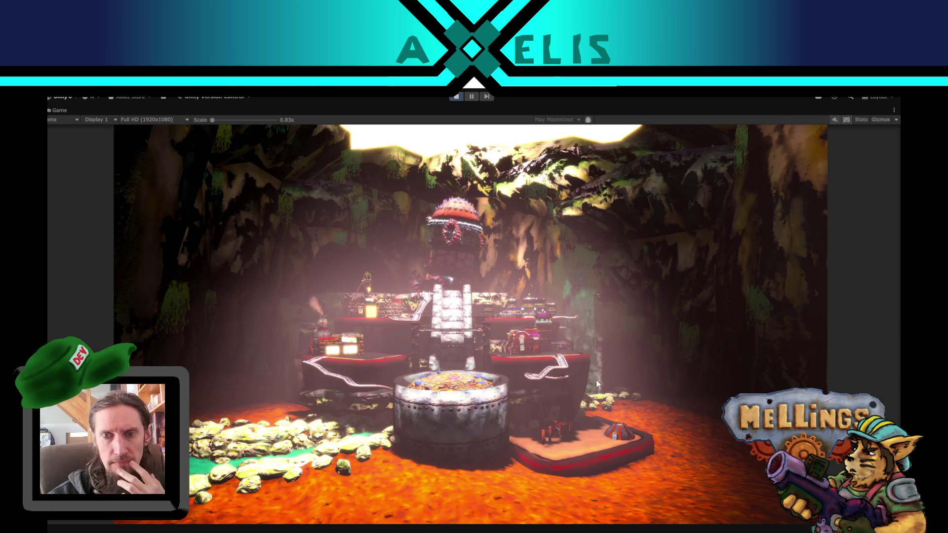
{"action": "left_click", "coordinate": [410, 467]}
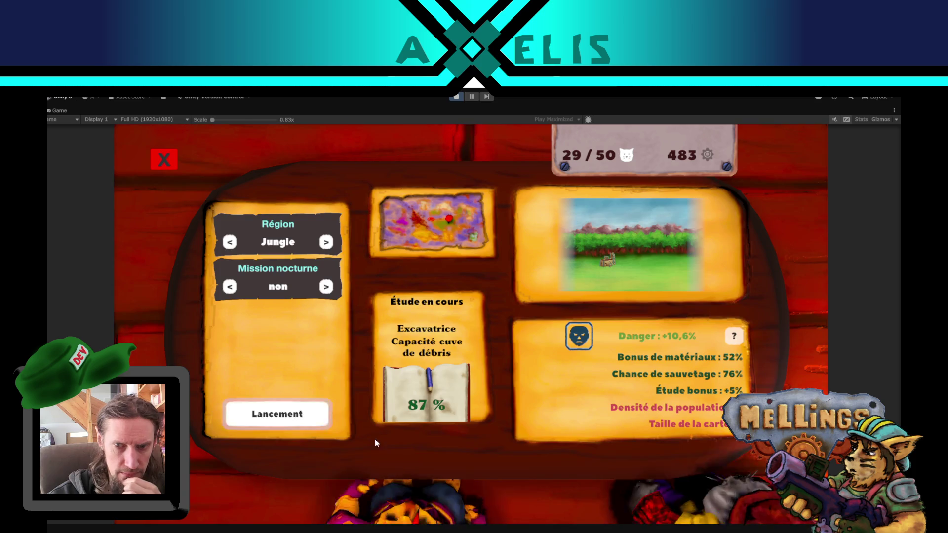
{"action": "left_click", "coordinate": [294, 418]}
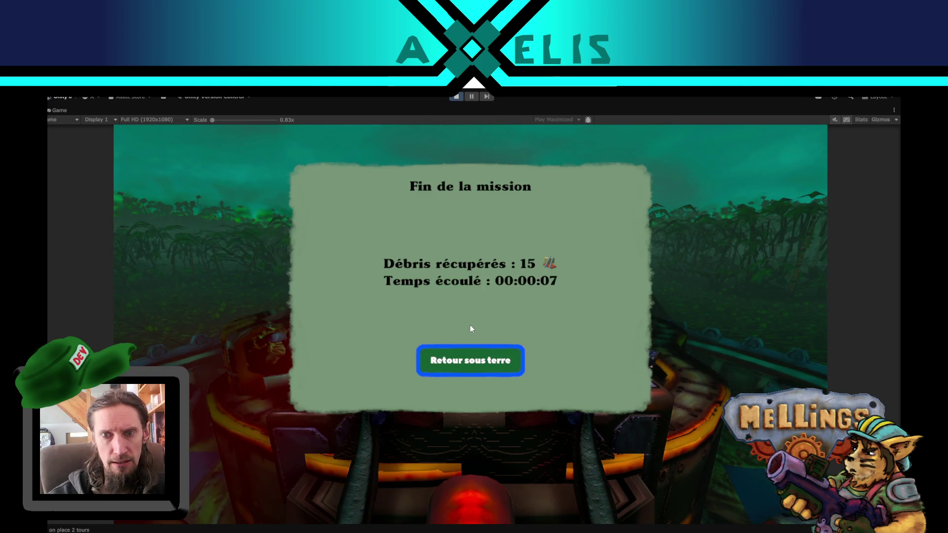
{"action": "key", "text": "Return"}
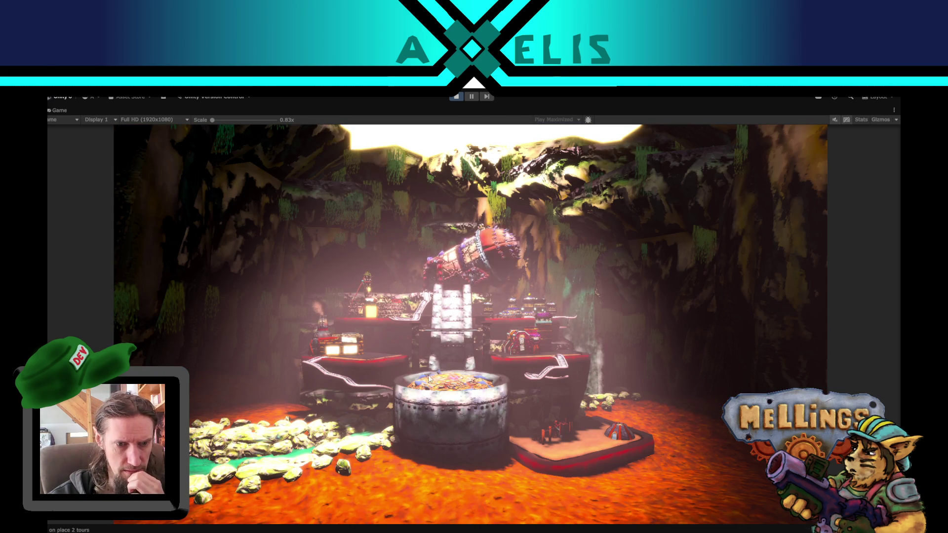
{"action": "left_click", "coordinate": [395, 408]}
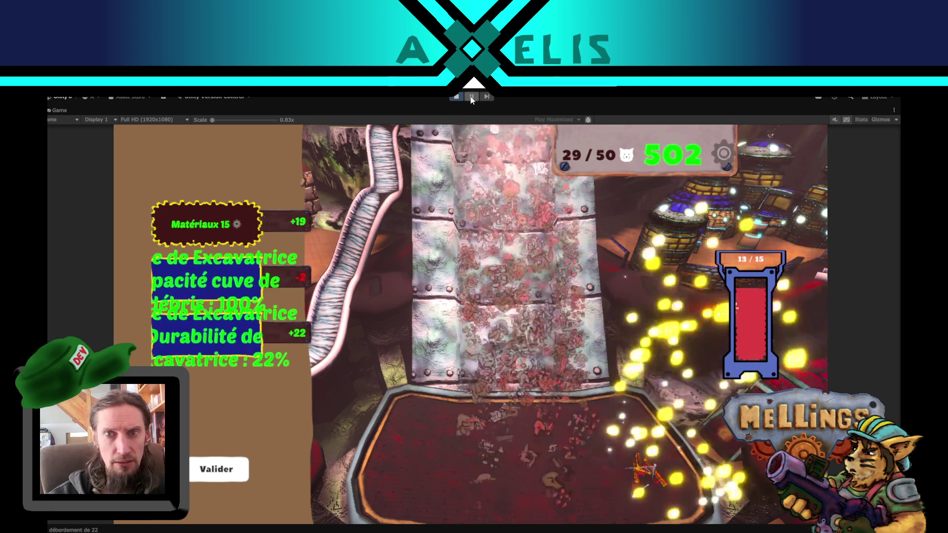
Step: Pause, switch the Game view to Play Focused, clear the Console and resume play
{"action": "left_click", "coordinate": [472, 96]}
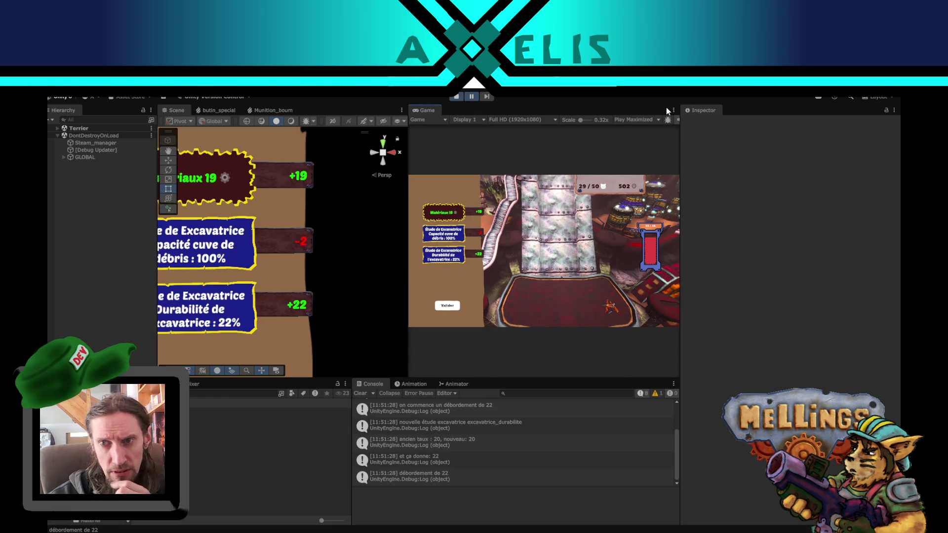
{"action": "left_click", "coordinate": [658, 120]}
{"action": "left_click", "coordinate": [657, 129]}
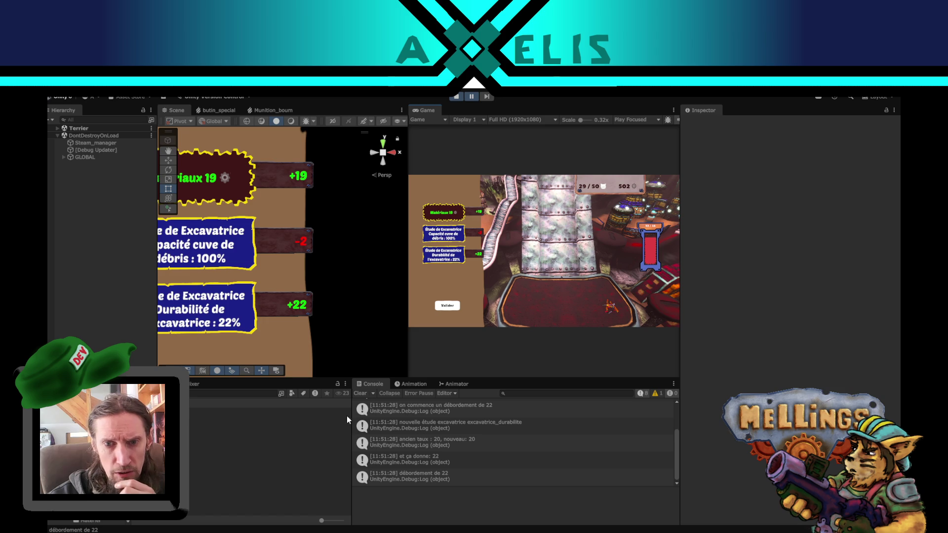
{"action": "left_click", "coordinate": [361, 393]}
{"action": "left_click", "coordinate": [457, 96]}
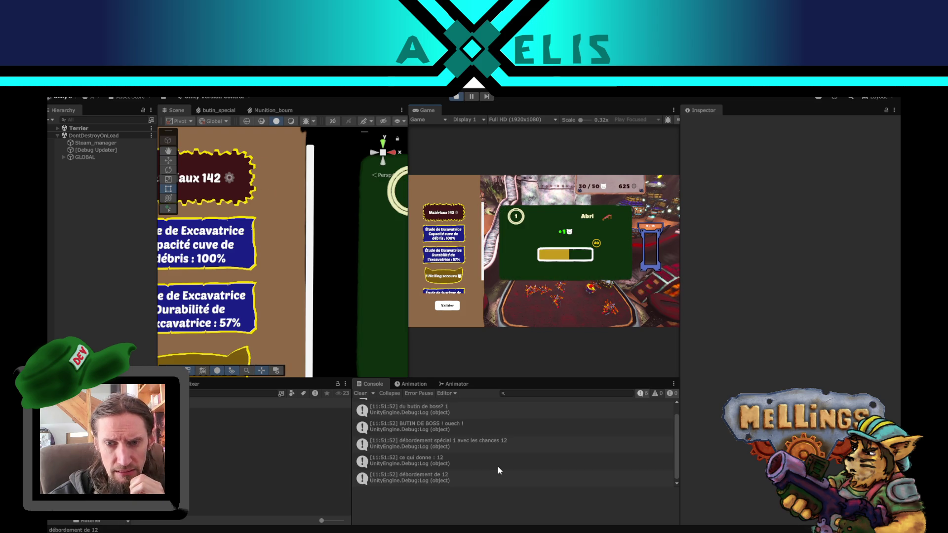
{"action": "scroll", "coordinate": [504, 454], "scroll_direction": "up", "scroll_amount": 1}
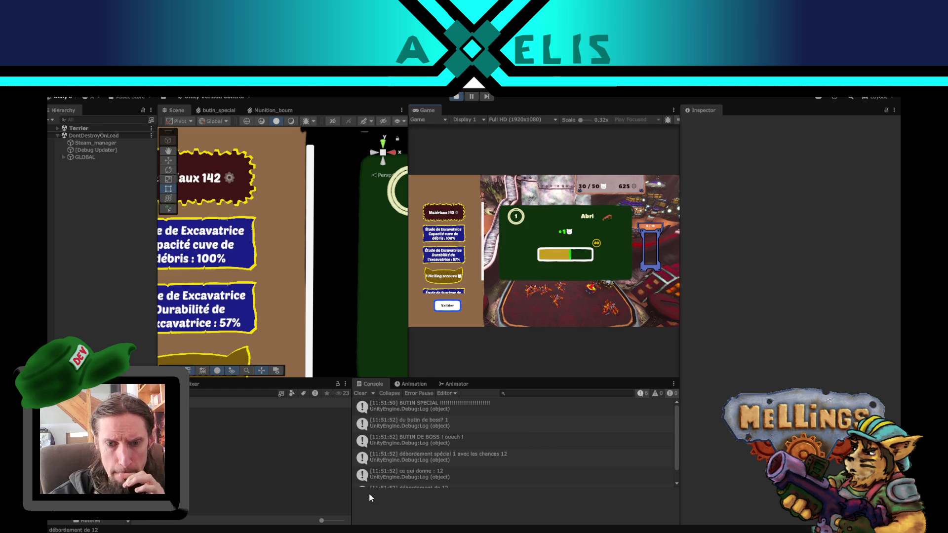
{"action": "key", "text": "alt+Tab"}
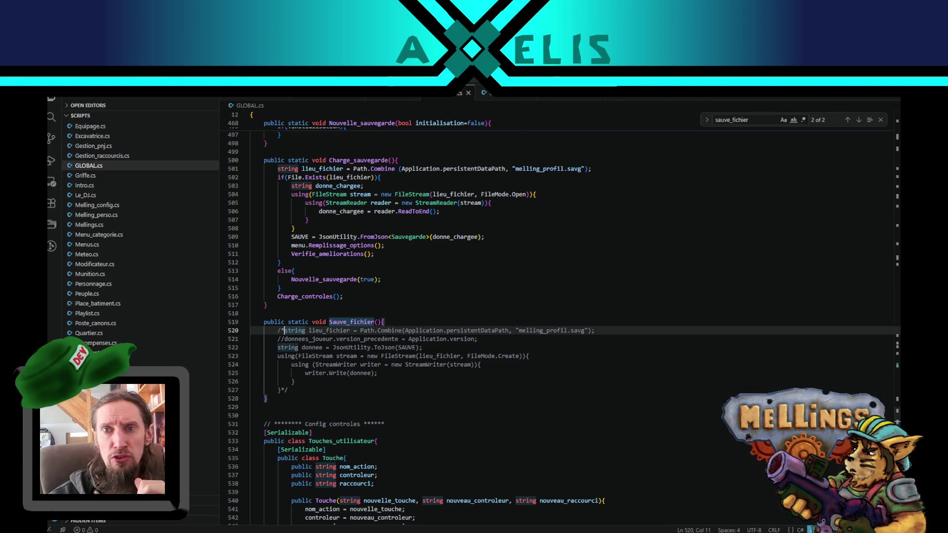
Step: Reopen Recompenses.cs, highlight Butin_special's uses, and stop the running playtest in Unity
{"action": "left_click", "coordinate": [566, 97]}
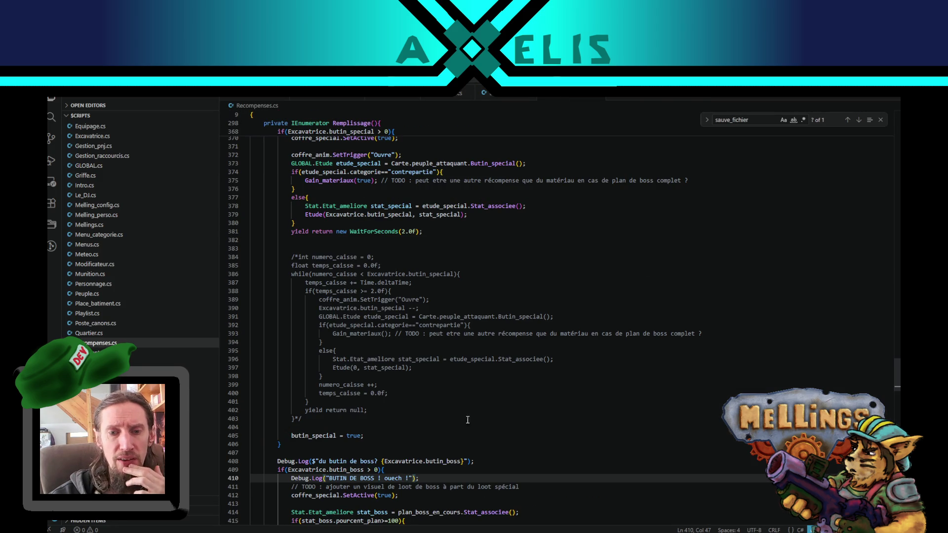
{"action": "scroll", "coordinate": [504, 430], "scroll_direction": "up", "scroll_amount": 5}
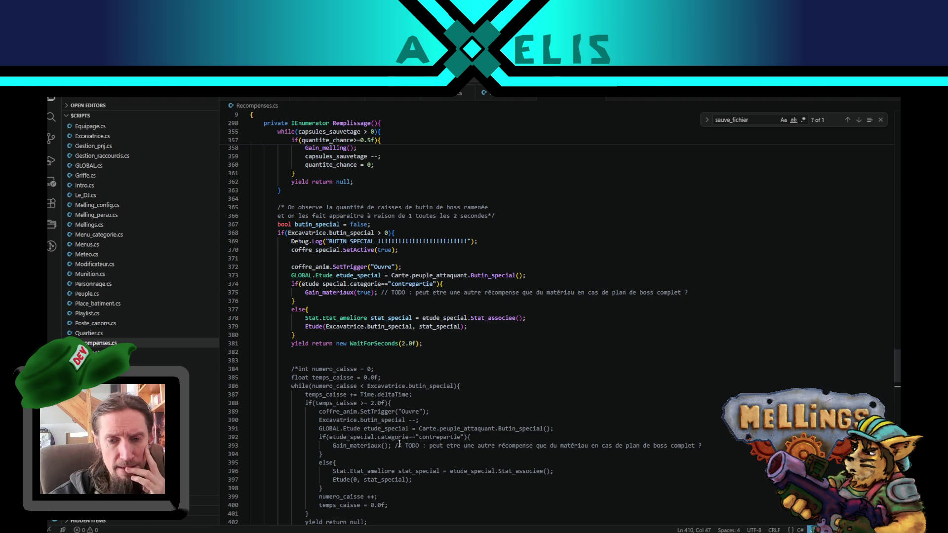
{"action": "double_click", "coordinate": [491, 276]}
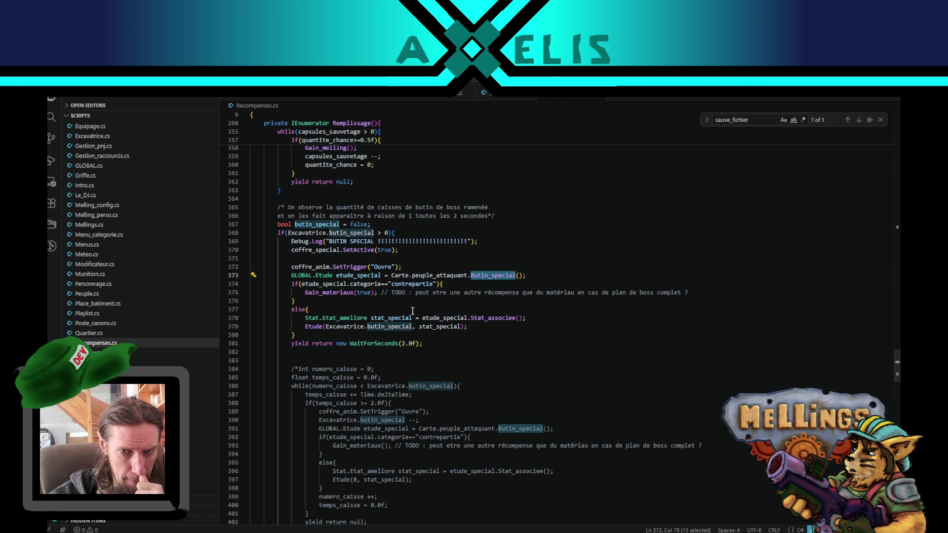
{"action": "key", "text": "alt+Tab"}
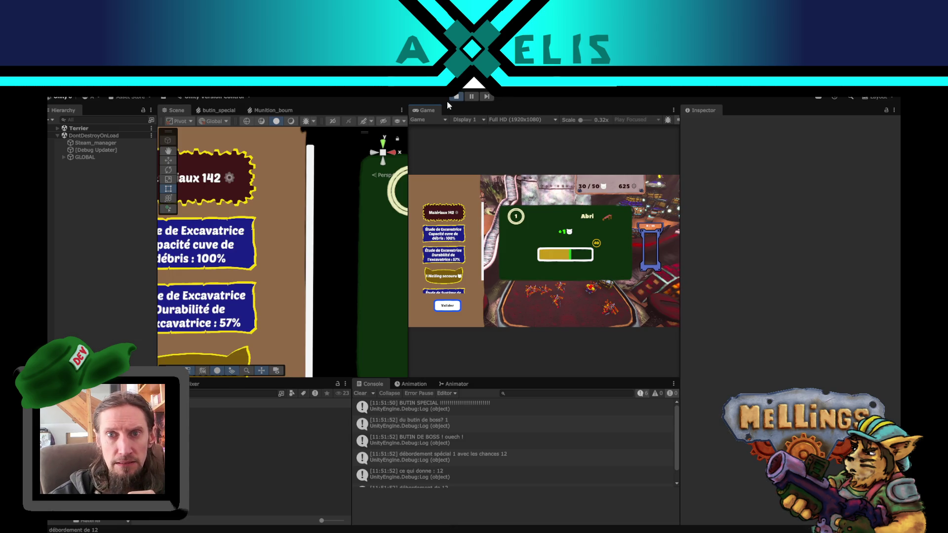
{"action": "left_click", "coordinate": [451, 99]}
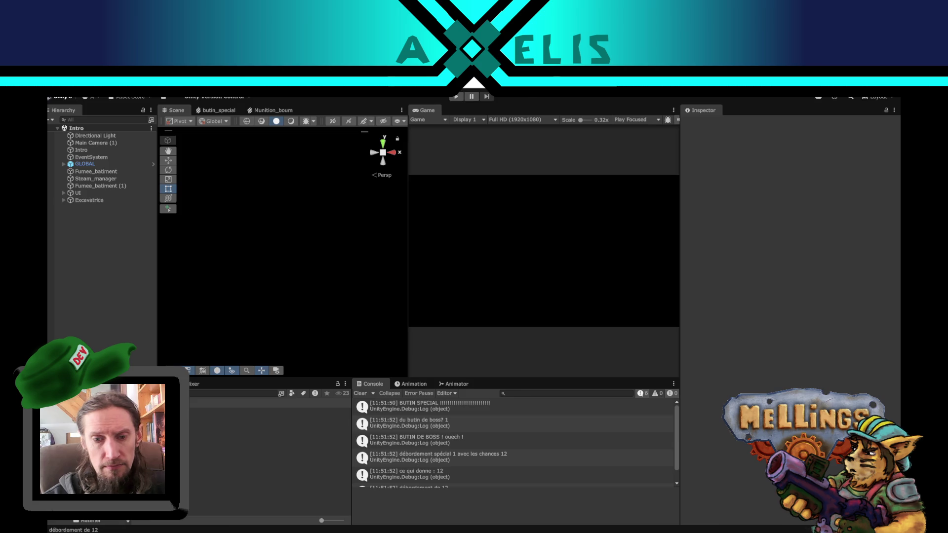
{"action": "key", "text": "alt+Tab"}
Step: Add a line after line 373 and start typing Debug.Log($"butin spe
{"action": "left_click", "coordinate": [531, 275]}
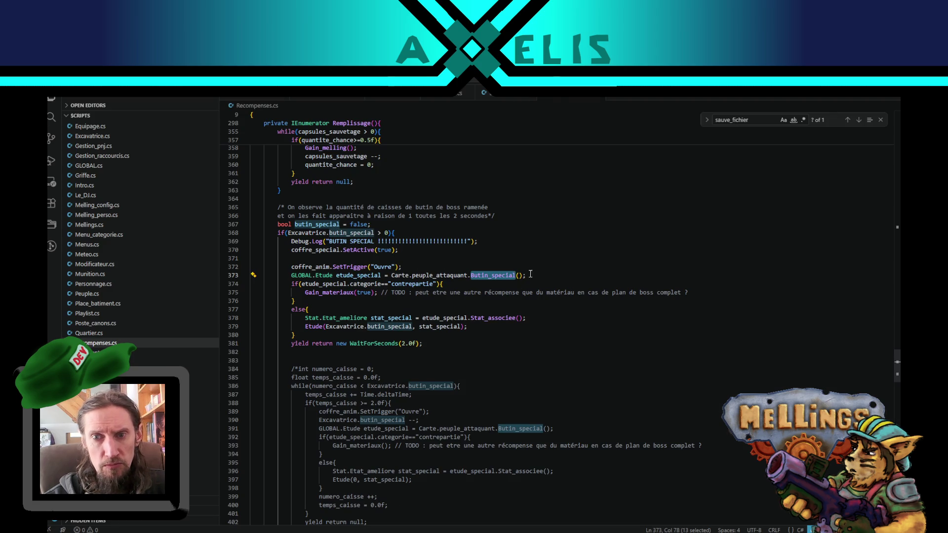
{"action": "key", "text": "Return"}
{"action": "type", "text": "De"}
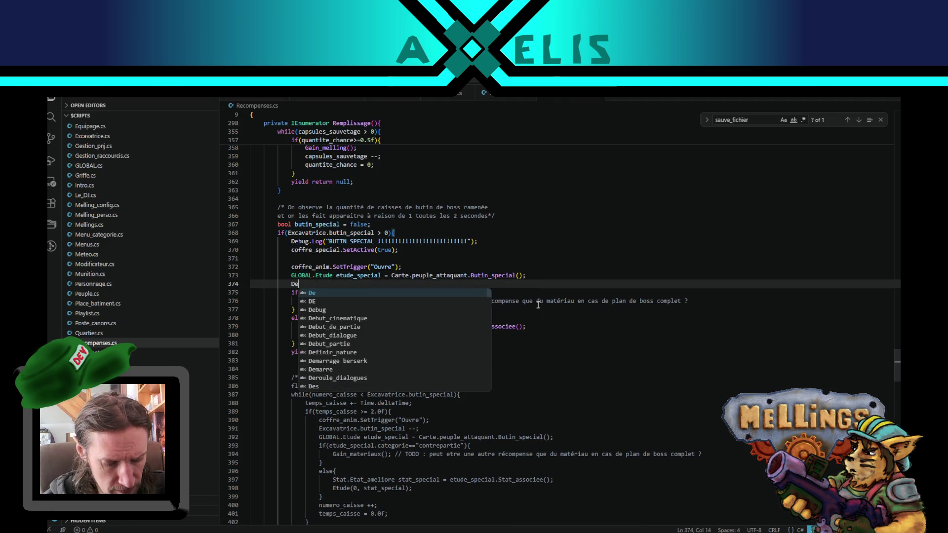
{"action": "type", "text": "bug.Log($\""}
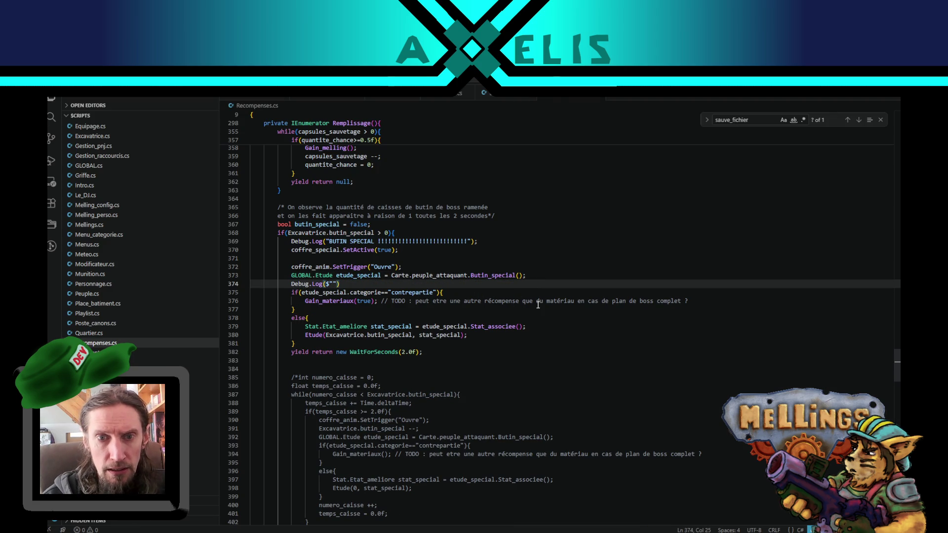
{"action": "type", "text": "butin spe"}
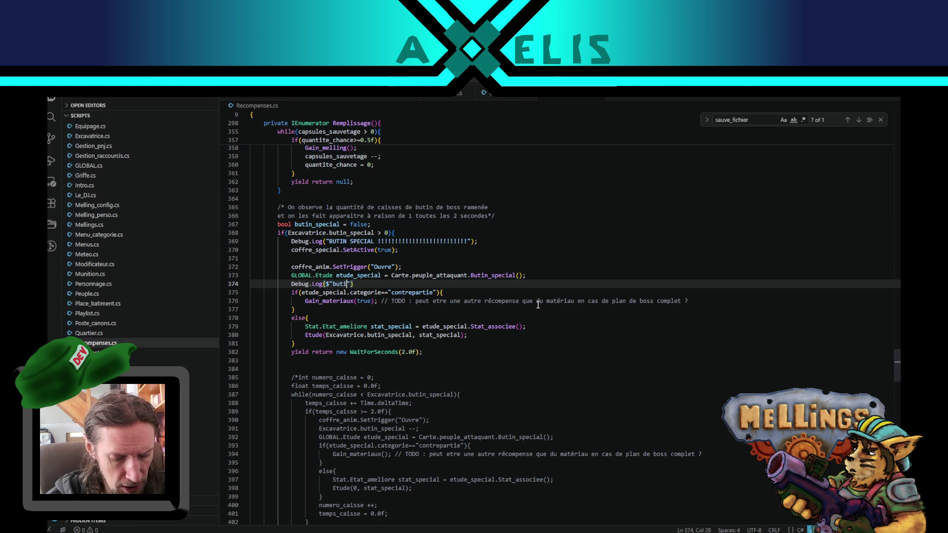
Step: Complete line 374 as Debug.Log($"butin spécial de {etude_special.categorie}"); and return to Unity
{"action": "key", "text": "BackSpace"}
{"action": "type", "text": "écial de "}
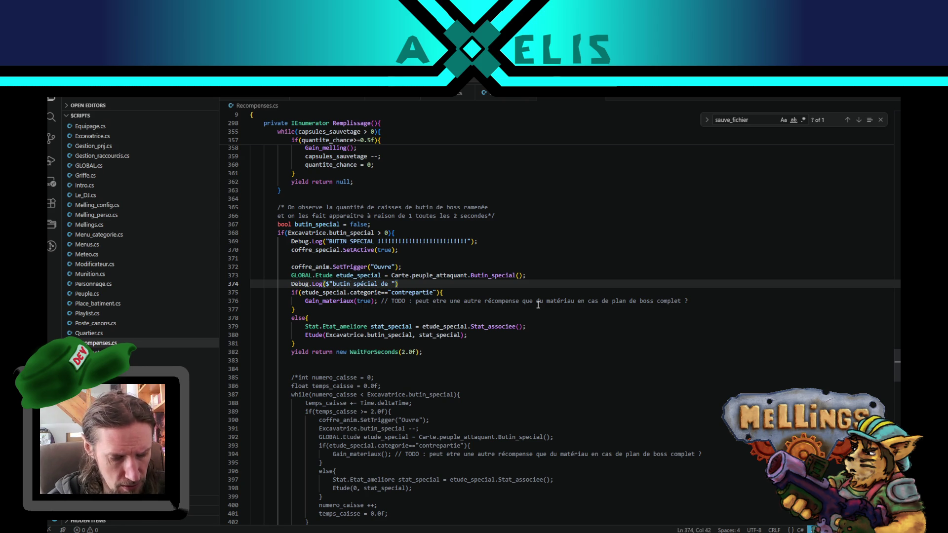
{"action": "type", "text": "{"}
{"action": "left_click_drag", "start_coordinate": [302, 292], "coordinate": [380, 292]}
{"action": "key", "text": "ctrl+c"}
{"action": "left_click", "coordinate": [395, 284]}
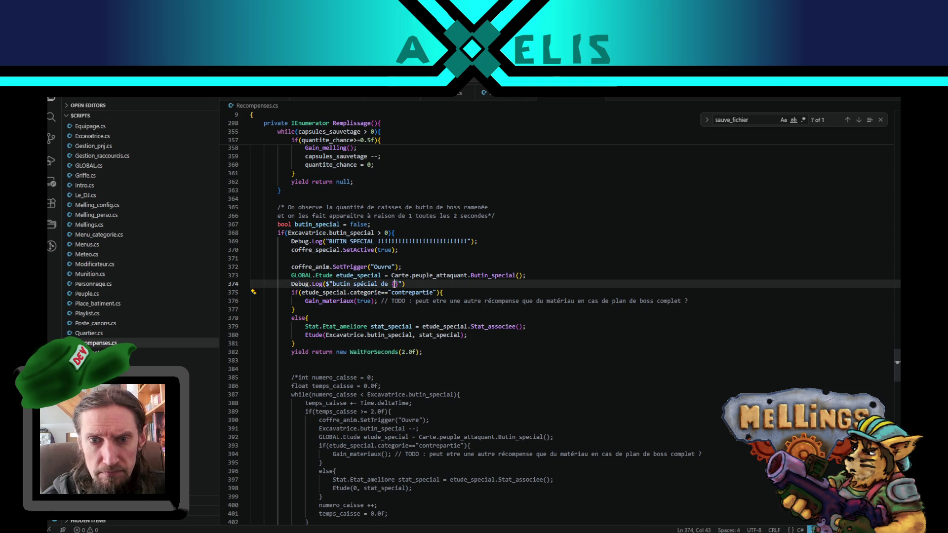
{"action": "key", "text": "ctrl+v"}
{"action": "type", "text": "}\");"}
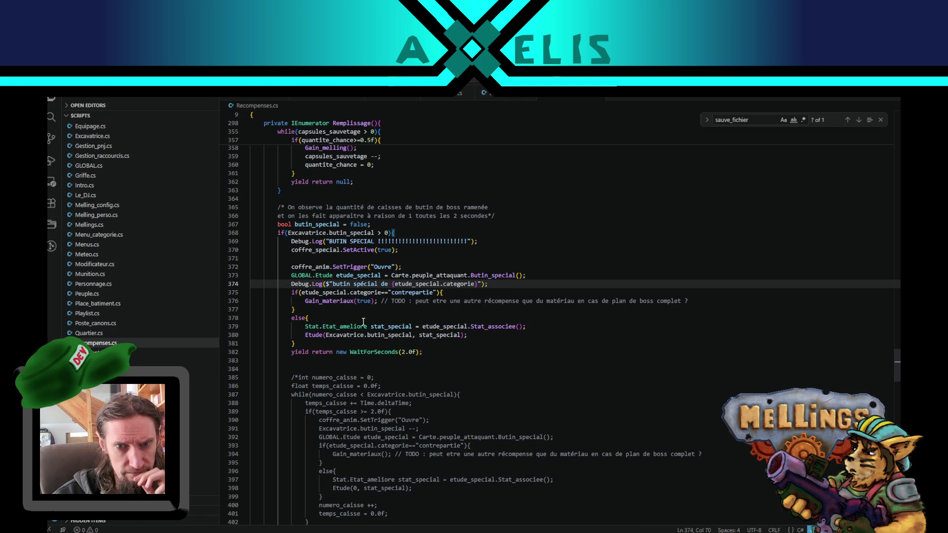
{"action": "scroll", "coordinate": [331, 335], "scroll_direction": "down", "scroll_amount": 4}
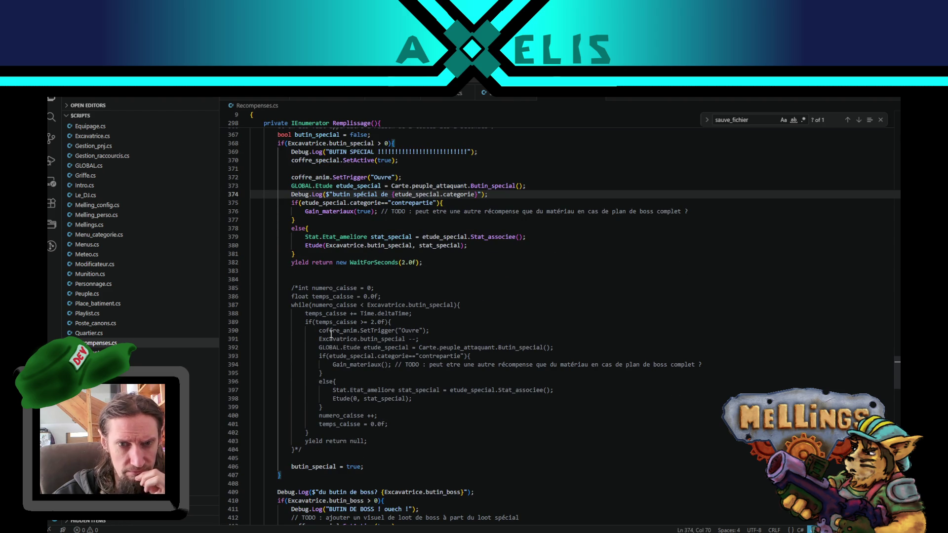
{"action": "scroll", "coordinate": [360, 291], "scroll_direction": "up", "scroll_amount": 3}
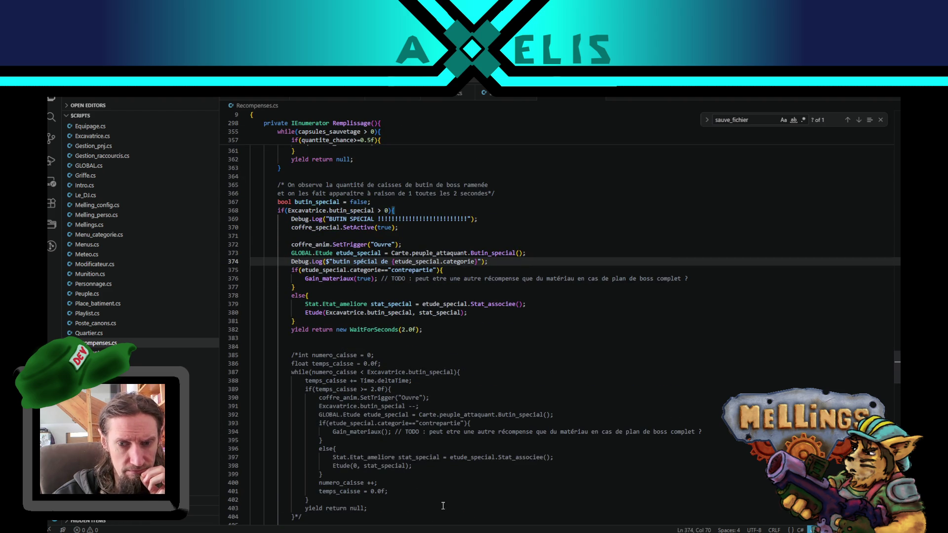
{"action": "left_click", "coordinate": [445, 486]}
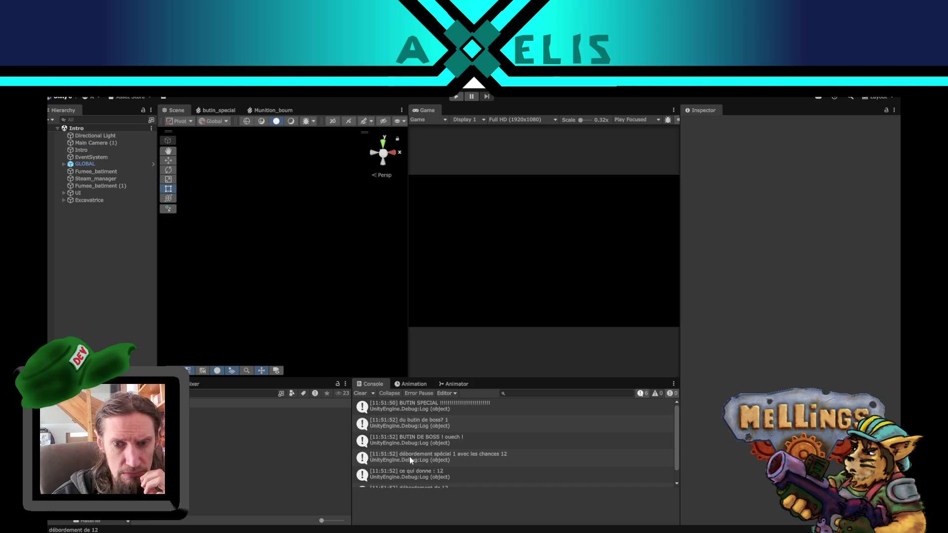
Step: Inspect the 'du butin de boss? 1' console entry alongside the Recompenses.cs code
{"action": "left_click", "coordinate": [424, 424]}
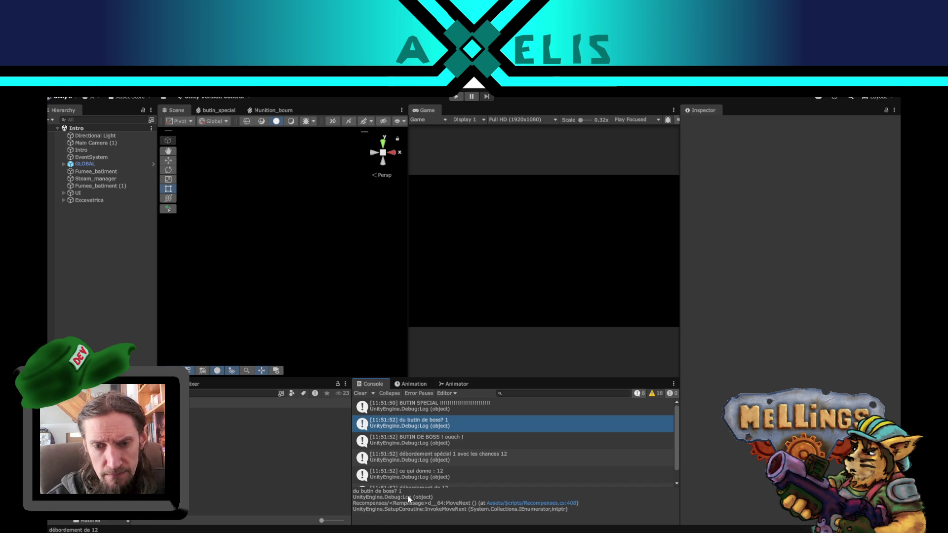
{"action": "key", "text": "alt+Tab"}
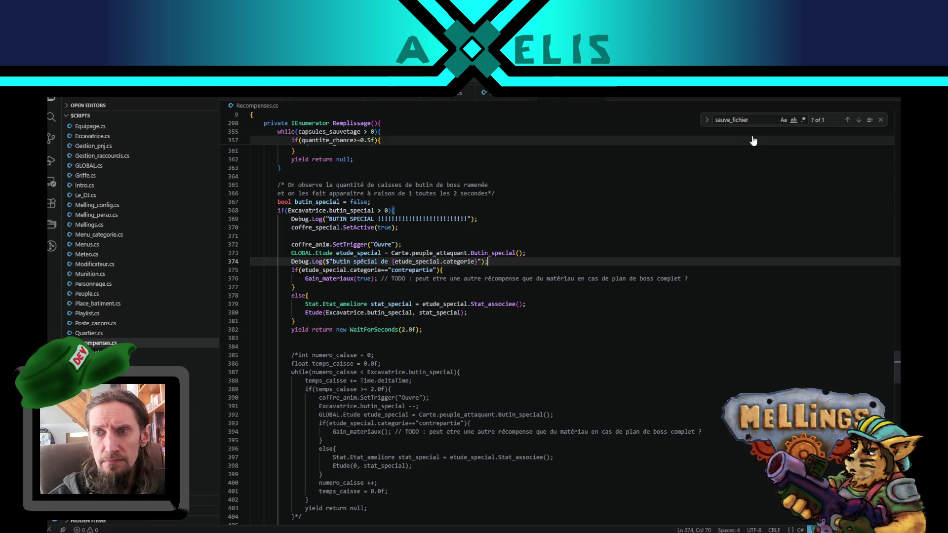
{"action": "key", "text": "alt+Tab"}
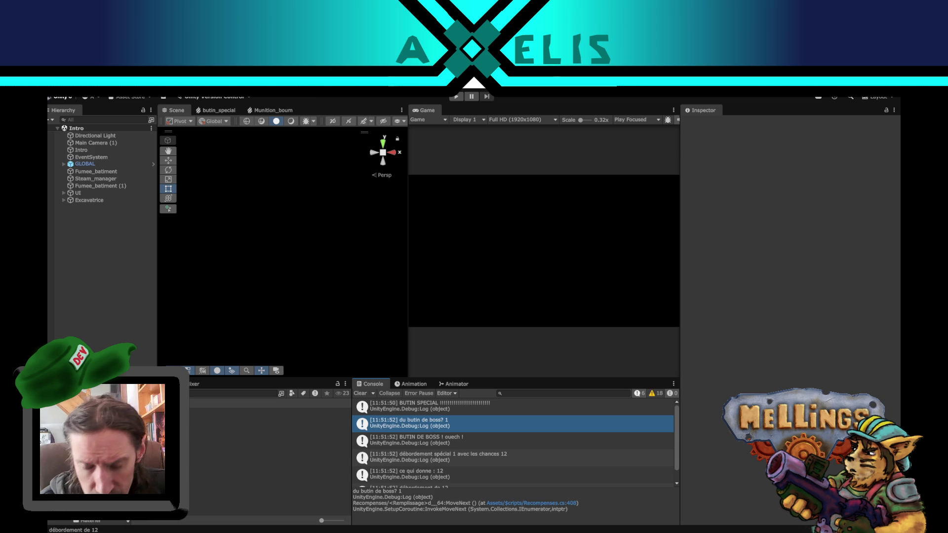
{"action": "mouse_move", "coordinate": [400, 530]}
{"action": "left_click", "coordinate": [399, 506]}
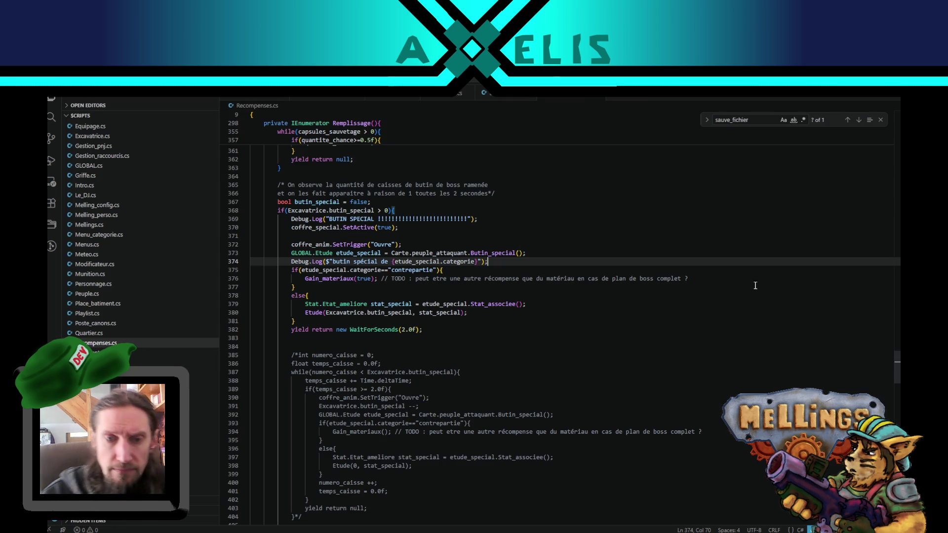
{"action": "mouse_move", "coordinate": [898, 367]}
{"action": "left_mouse_down"}
{"action": "mouse_move", "coordinate": [898, 409]}
{"action": "mouse_move", "coordinate": [898, 375]}
{"action": "left_mouse_up"}
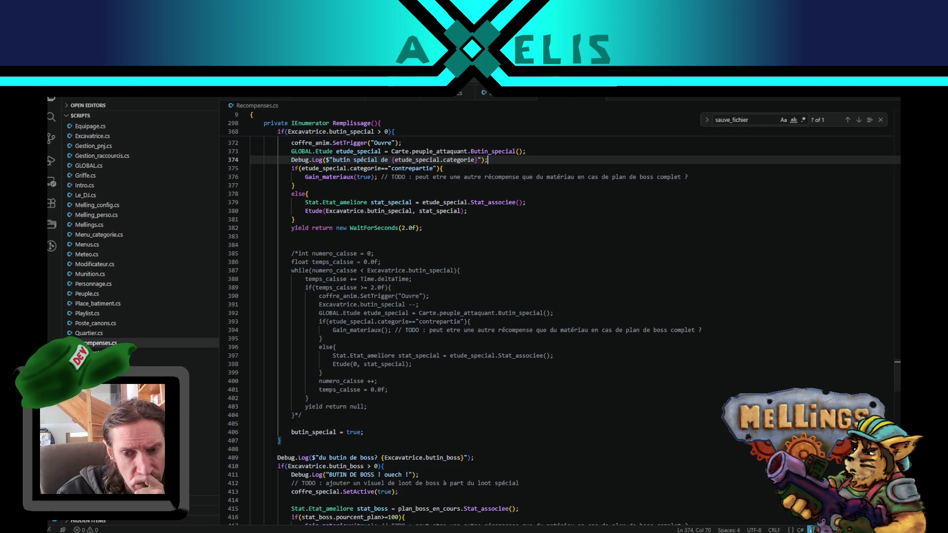
{"action": "key", "text": "alt+Tab"}
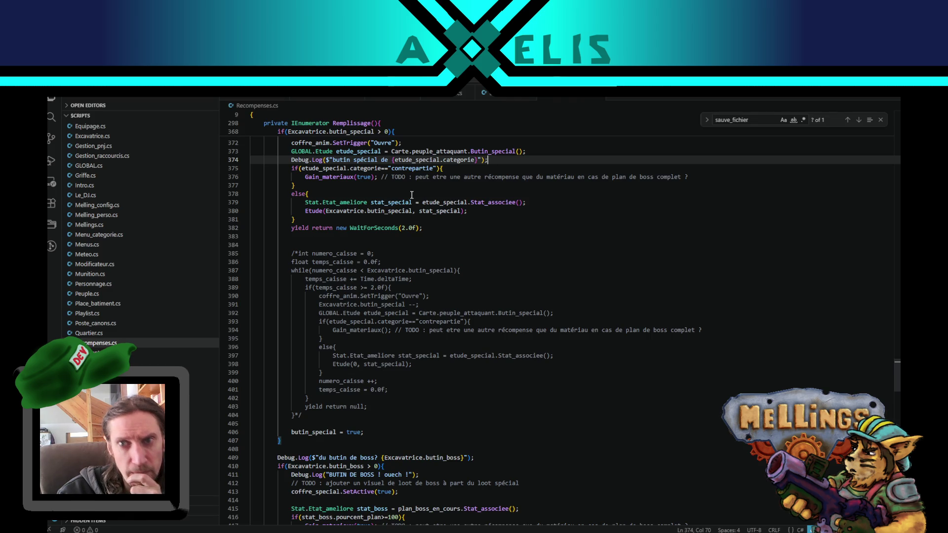
{"action": "scroll", "coordinate": [435, 302], "scroll_direction": "down", "scroll_amount": 5}
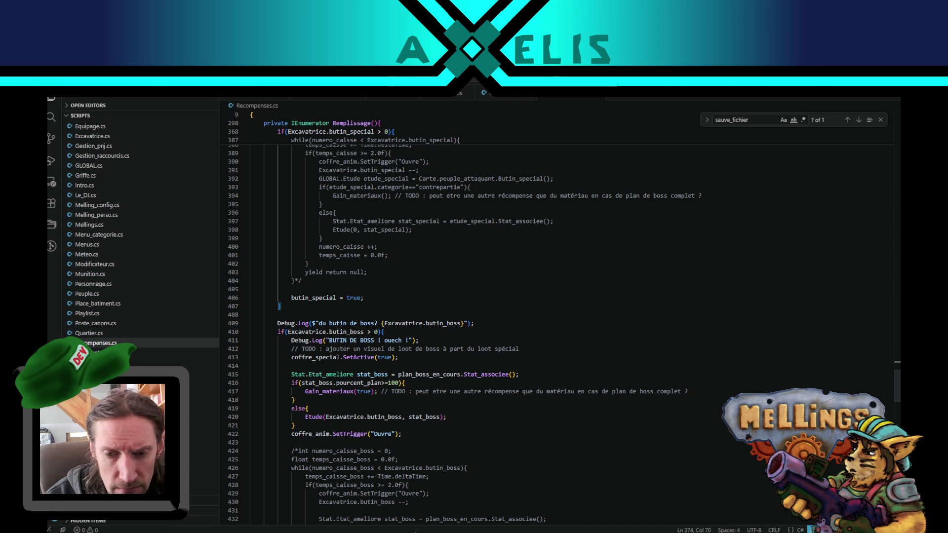
{"action": "left_click", "coordinate": [410, 526]}
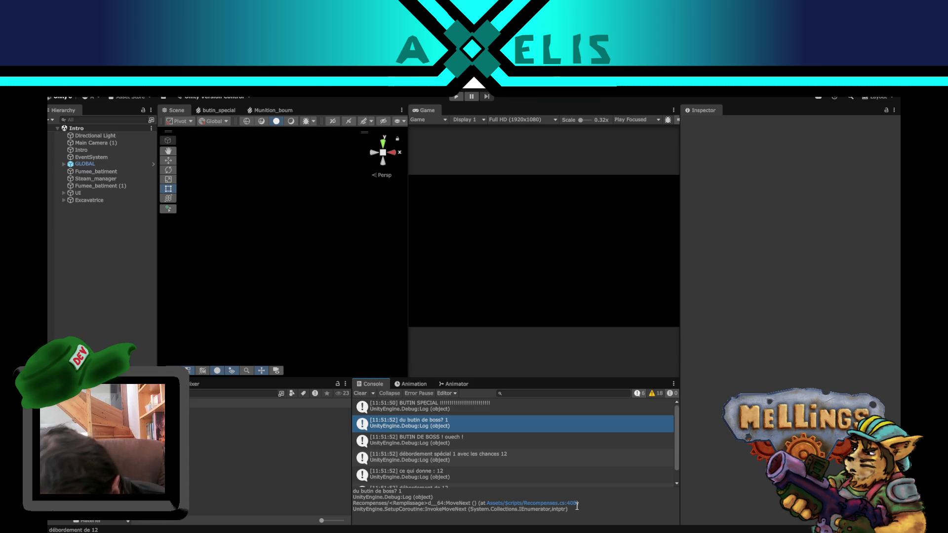
Step: Follow the Recompenses.cs:408 stack-trace link and delete the 'du butin de boss?' Debug.Log line
{"action": "left_click_drag", "start_coordinate": [577, 507], "coordinate": [567, 507]}
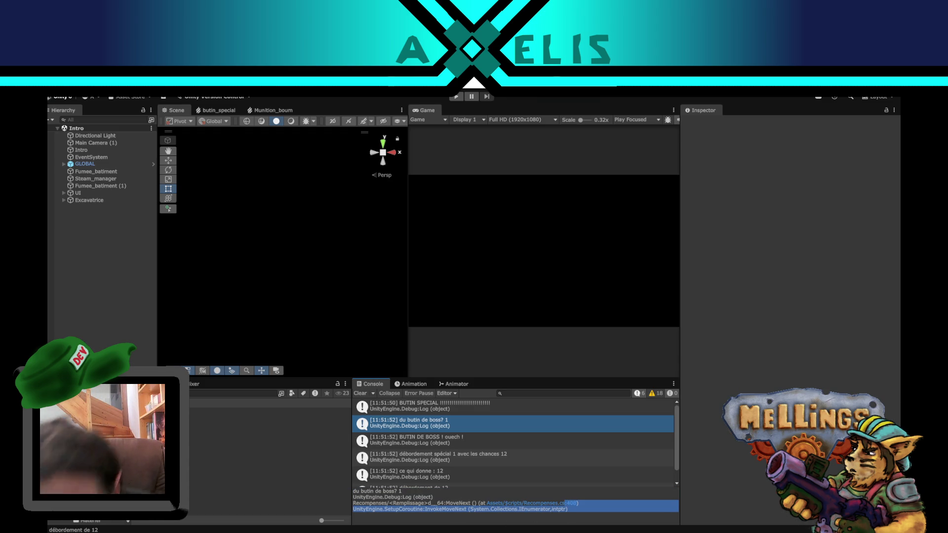
{"action": "left_click", "coordinate": [566, 504]}
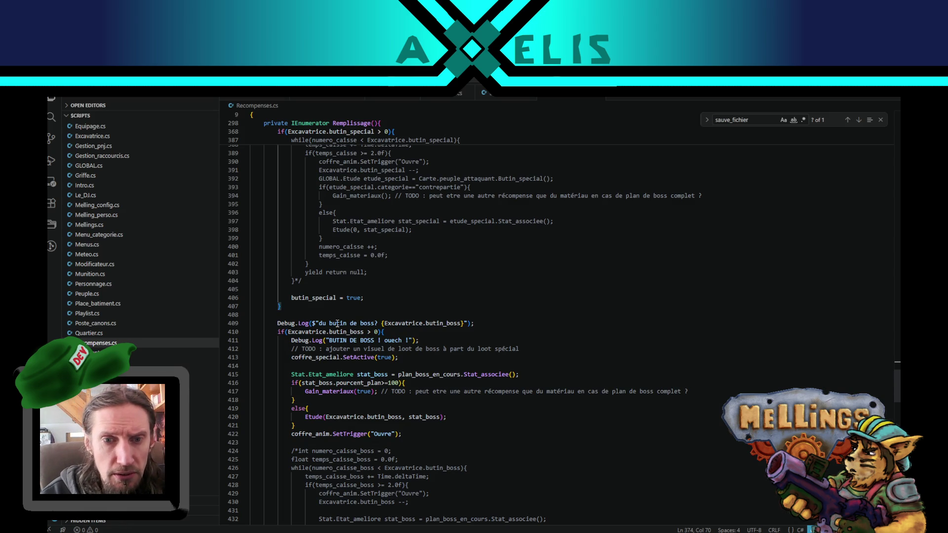
{"action": "double_click", "coordinate": [338, 324]}
{"action": "scroll", "coordinate": [460, 359], "scroll_direction": "up", "scroll_amount": 5}
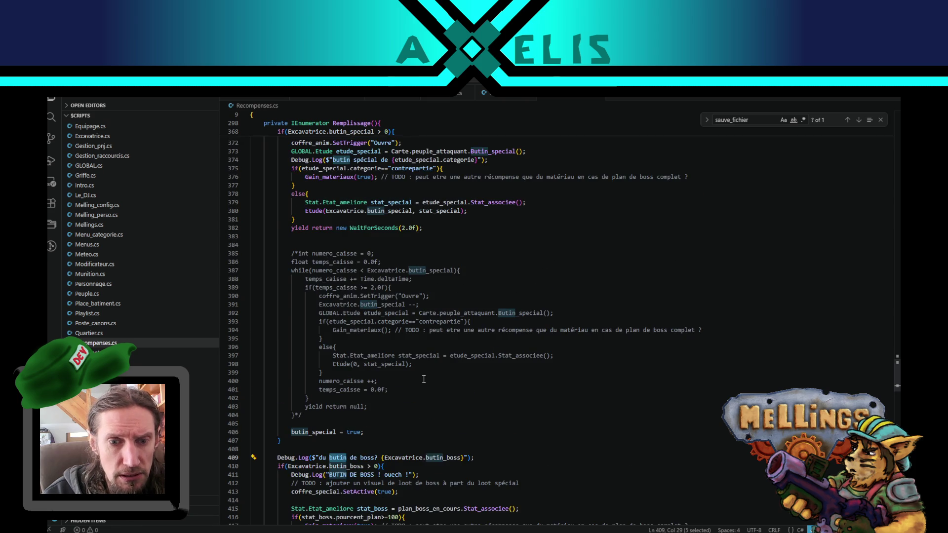
{"action": "scroll", "coordinate": [423, 380], "scroll_direction": "up", "scroll_amount": 4}
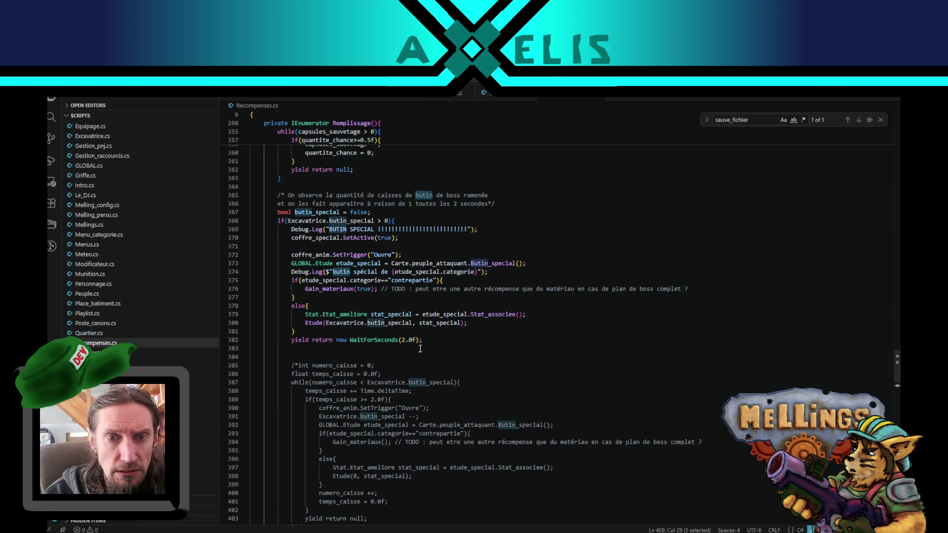
{"action": "scroll", "coordinate": [347, 435], "scroll_direction": "down", "scroll_amount": 5}
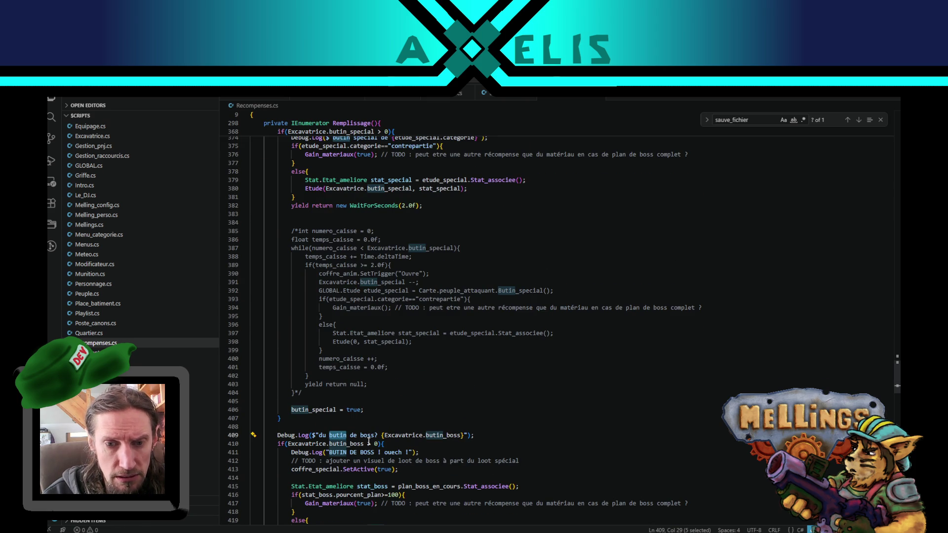
{"action": "scroll", "coordinate": [365, 443], "scroll_direction": "down", "scroll_amount": 3}
{"action": "scroll", "coordinate": [365, 443], "scroll_direction": "up", "scroll_amount": 3}
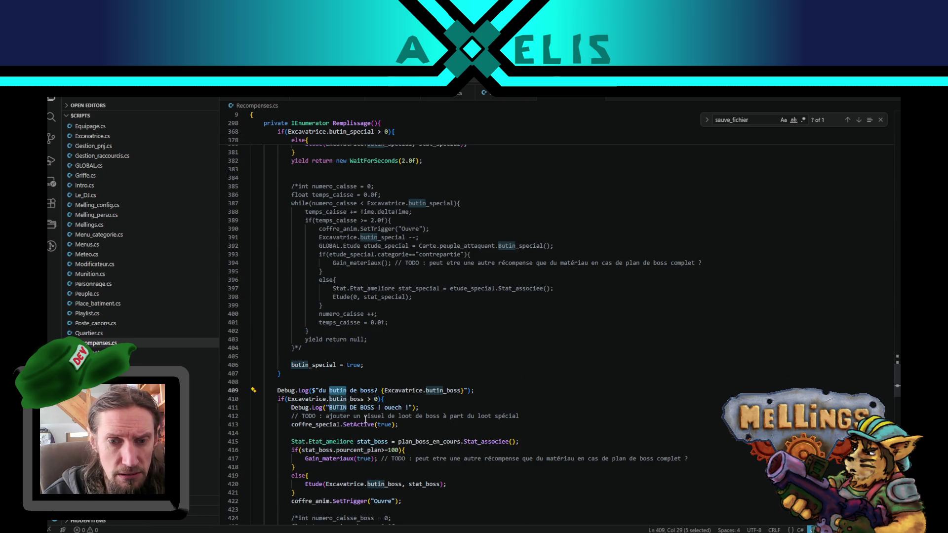
{"action": "left_click_drag", "start_coordinate": [485, 391], "coordinate": [485, 382]}
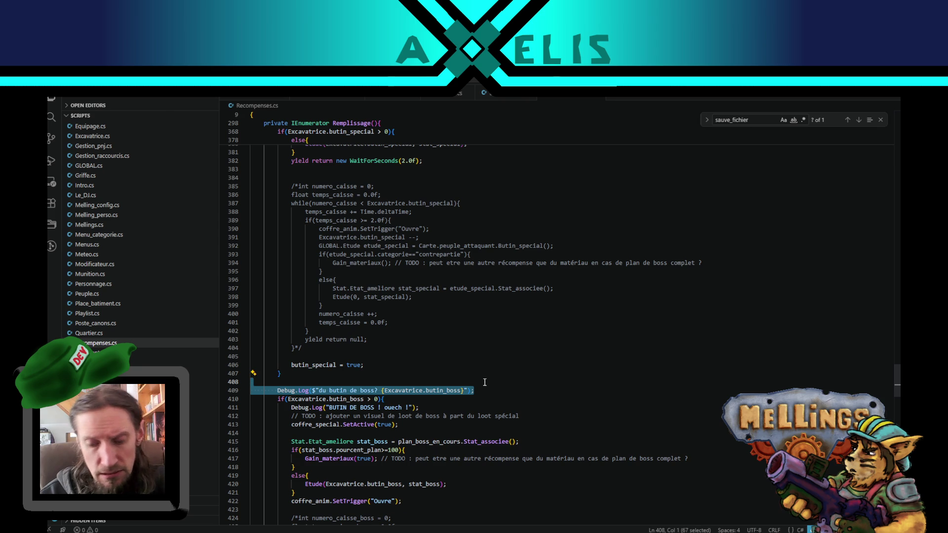
{"action": "key", "text": "Delete"}
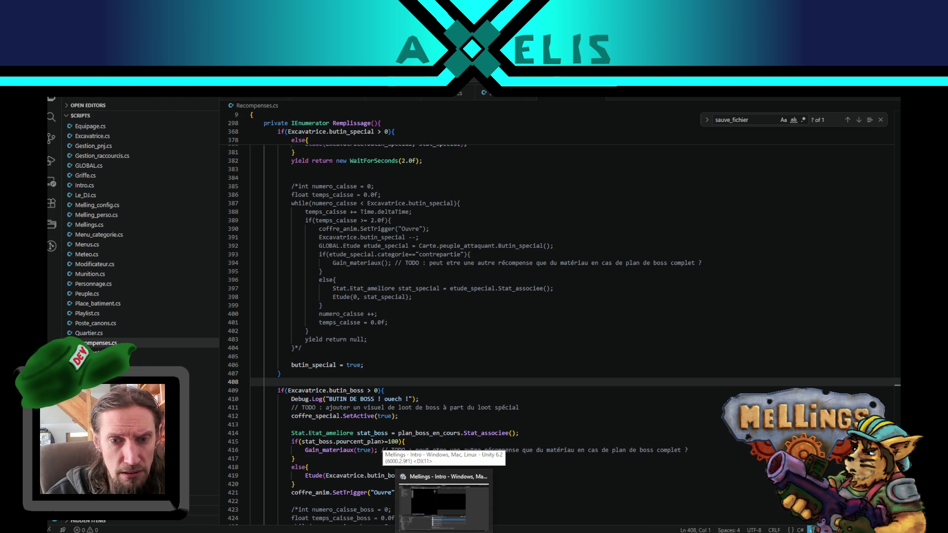
Step: Read the 'BUTIN DE BOSS ! ouech !' and 'BUTIN SPECIAL' console entries, then enter Play mode
{"action": "left_click", "coordinate": [418, 519]}
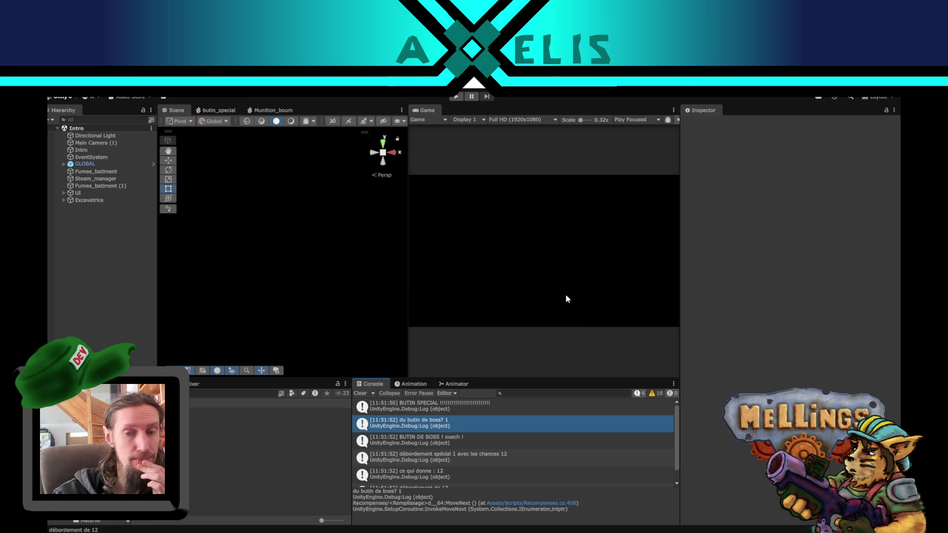
{"action": "scroll", "coordinate": [457, 461], "scroll_direction": "down", "scroll_amount": 1}
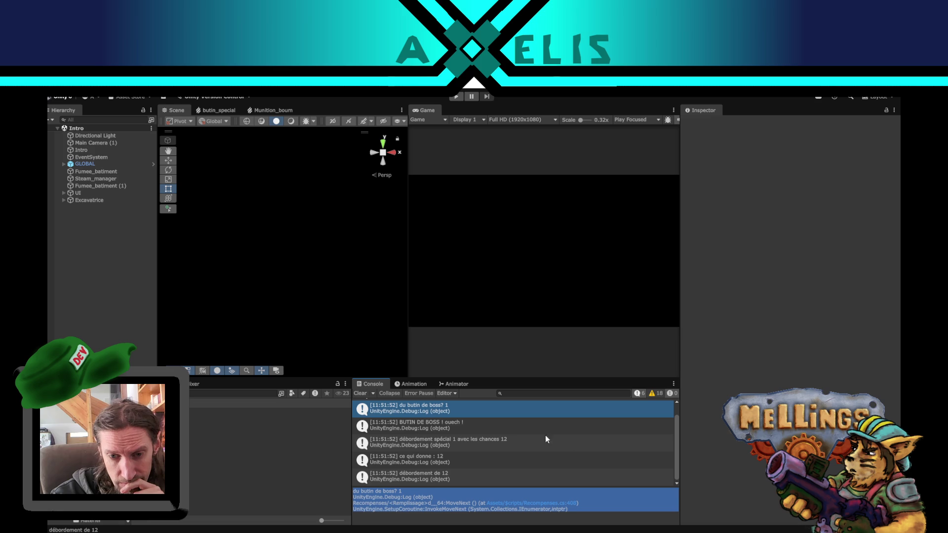
{"action": "left_click", "coordinate": [421, 429]}
{"action": "scroll", "coordinate": [528, 458], "scroll_direction": "up", "scroll_amount": 1}
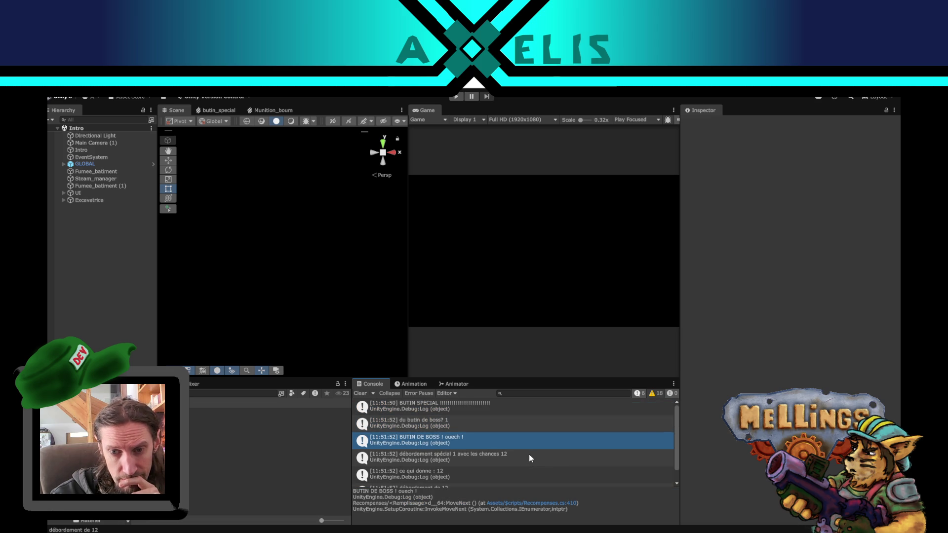
{"action": "left_click", "coordinate": [453, 409]}
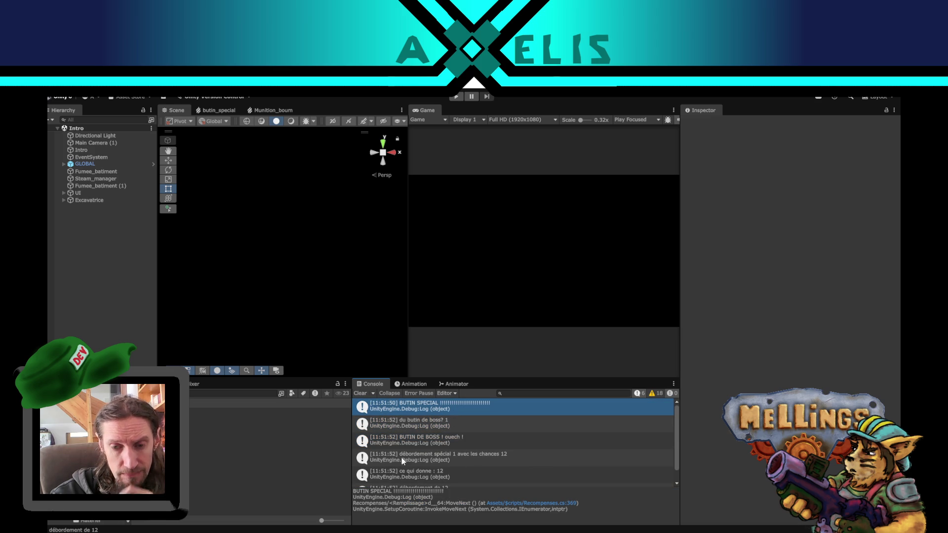
{"action": "left_click", "coordinate": [459, 97]}
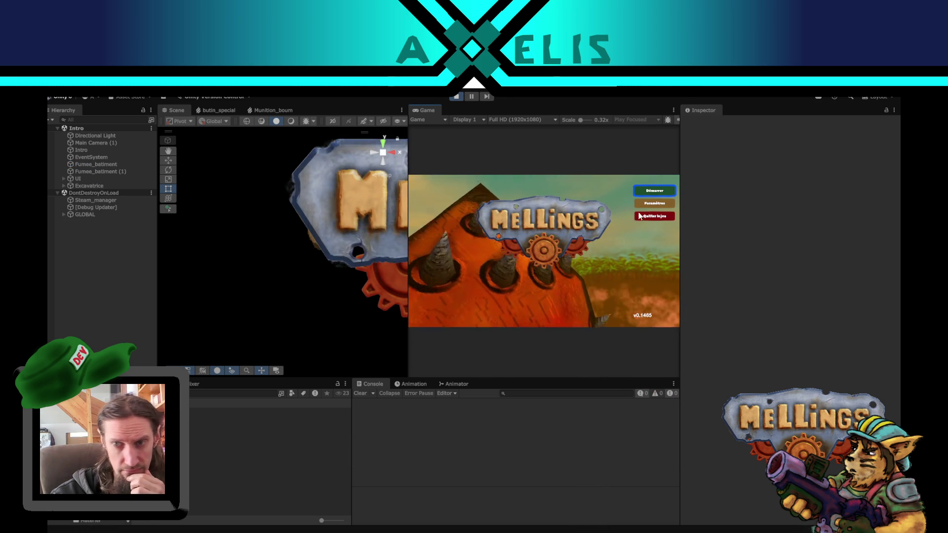
Step: Enter the Terrier from the title menu, launch and finish a mission, and return to base
{"action": "left_click", "coordinate": [648, 194]}
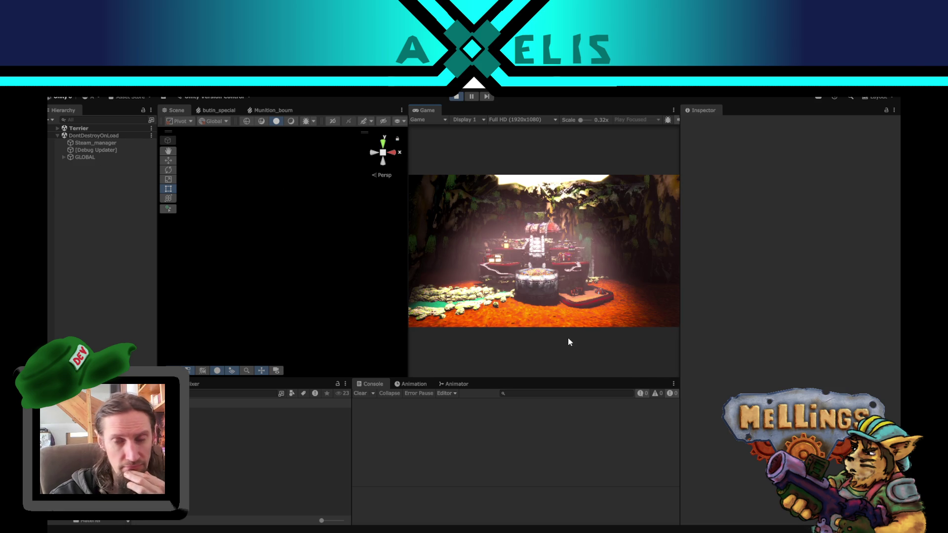
{"action": "left_click", "coordinate": [534, 316]}
{"action": "left_click", "coordinate": [466, 289]}
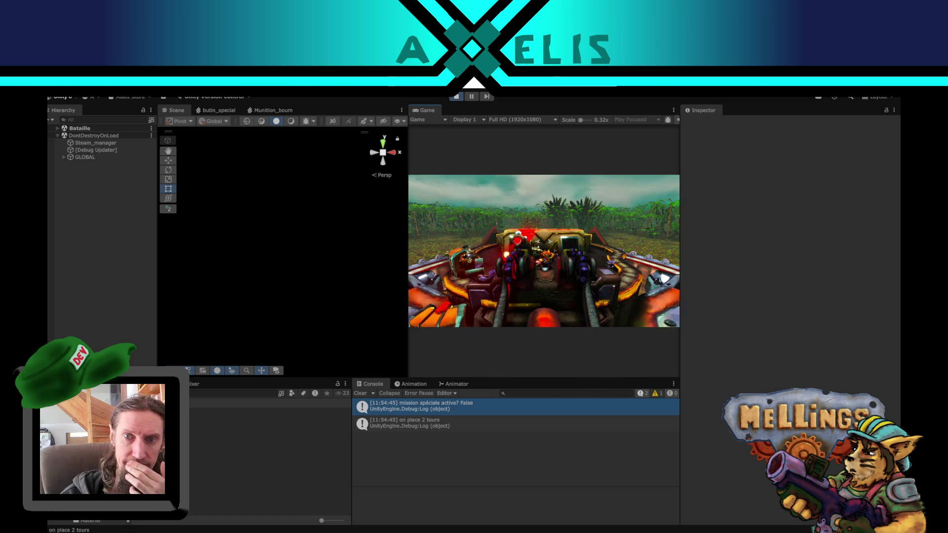
{"action": "left_click", "coordinate": [544, 253]}
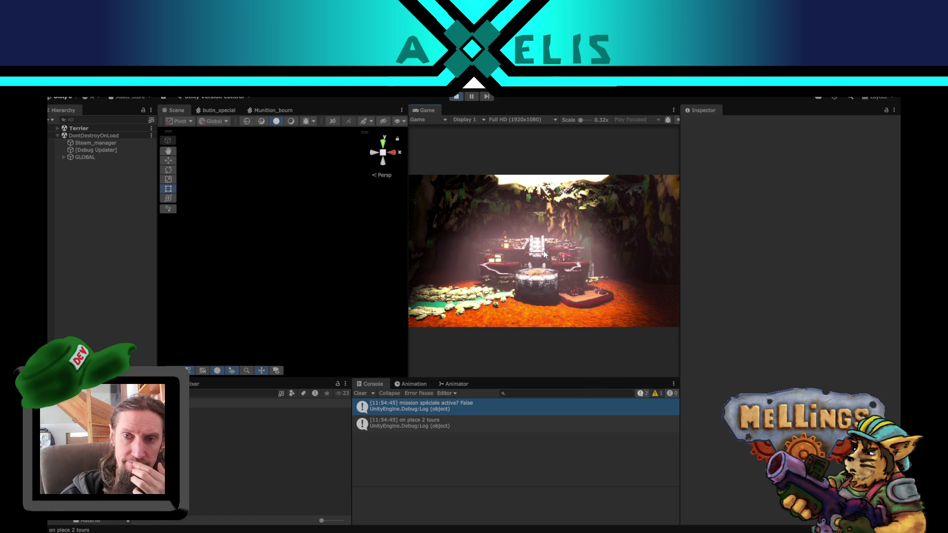
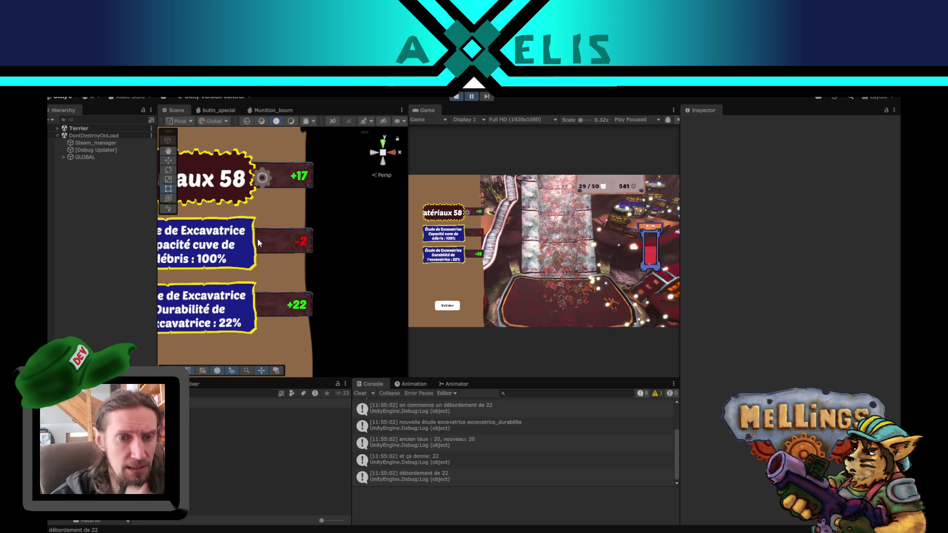
Step: Inspect the -2 bonus label and the recompenses container, then bring up Recompenses.cs in the code editor
{"action": "left_click", "coordinate": [296, 244]}
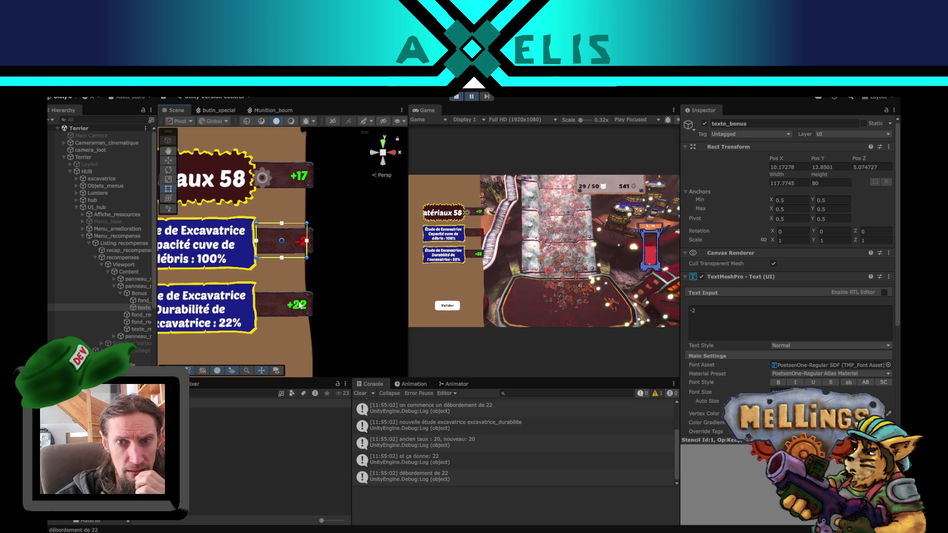
{"action": "left_click", "coordinate": [343, 304]}
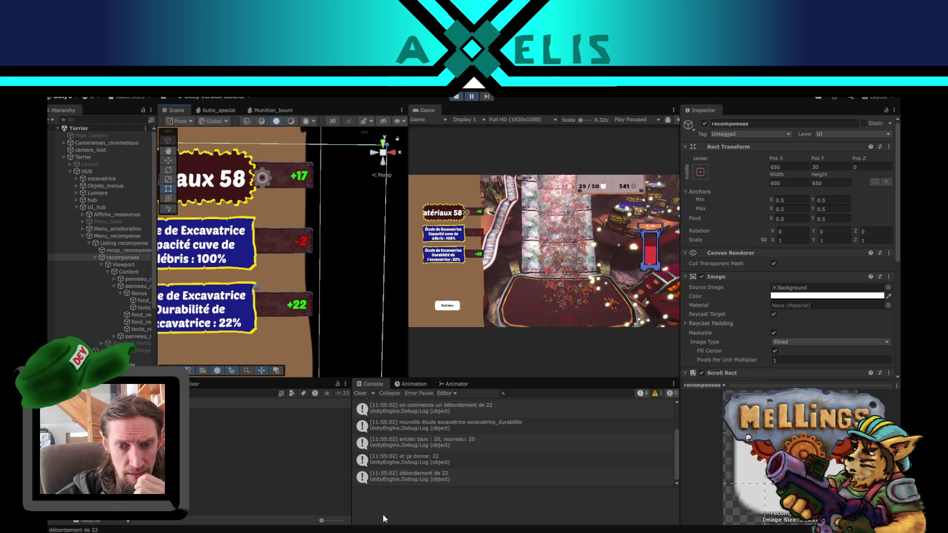
{"action": "key", "text": "alt+Tab"}
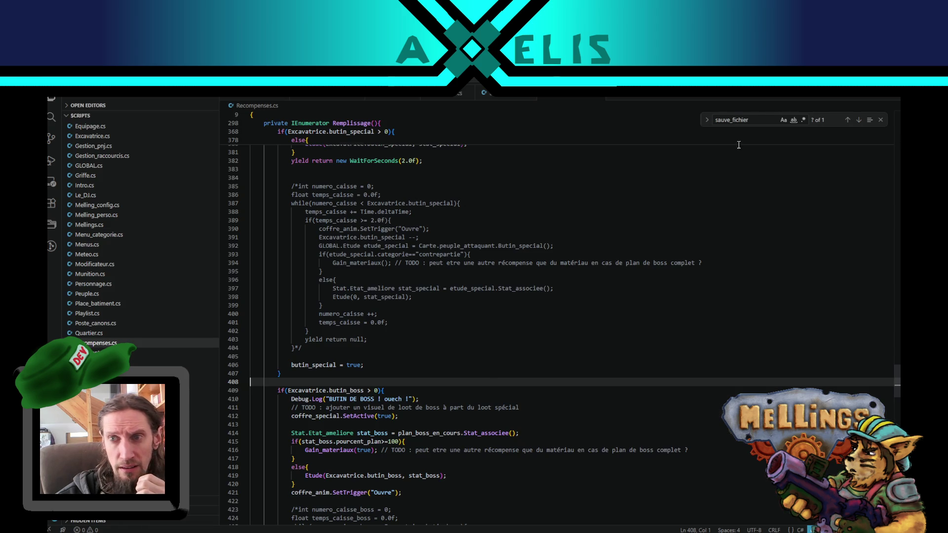
Step: Search Recompenses.cs for 'red' and then 'color', find no matches, and clear the search
{"action": "key", "text": "ctrl+f"}
{"action": "type", "text": "red"}
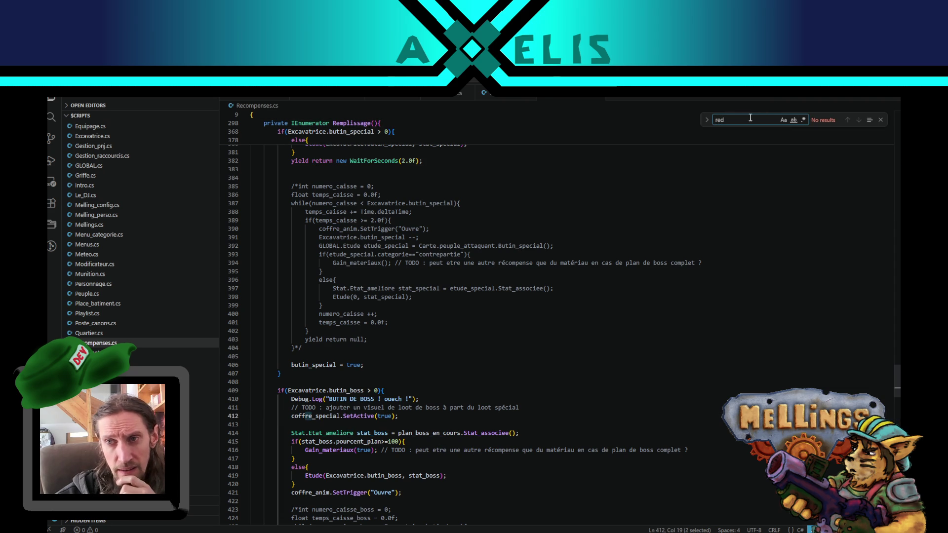
{"action": "key", "text": "ctrl+f"}
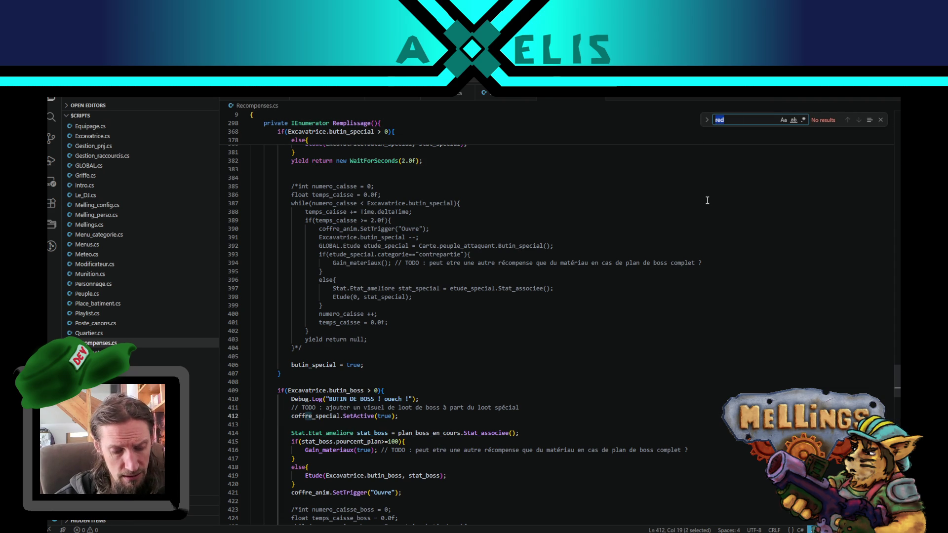
{"action": "type", "text": "color"}
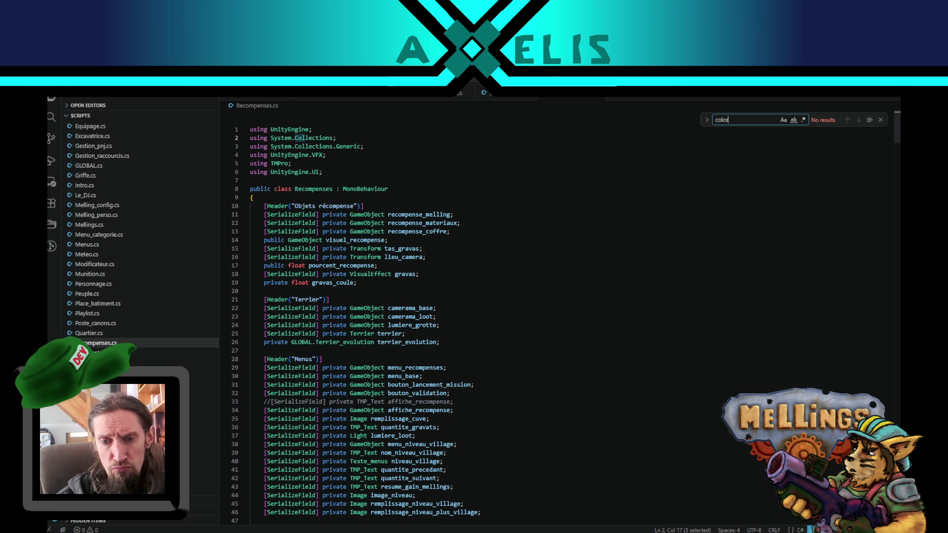
{"action": "double_click", "coordinate": [726, 120]}
{"action": "key", "text": "BackSpace"}
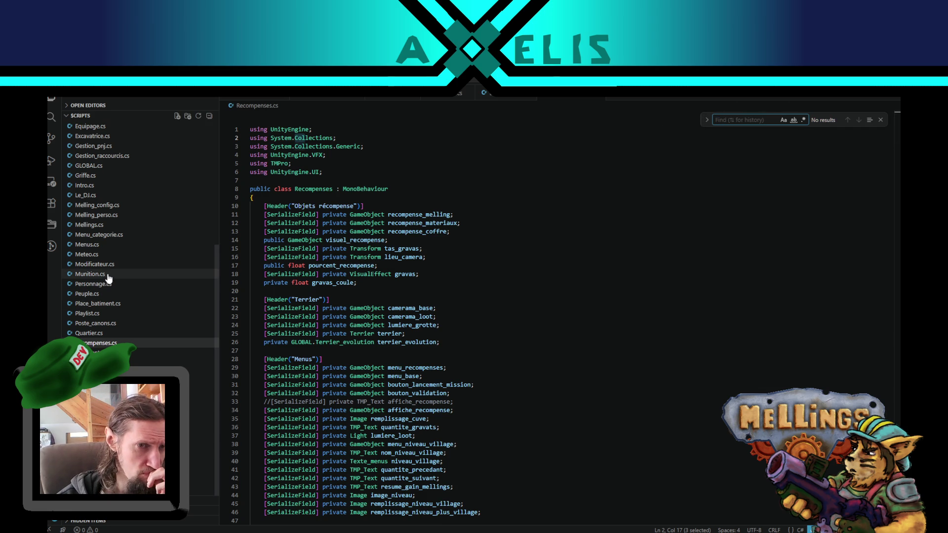
{"action": "key", "text": "alt+Tab"}
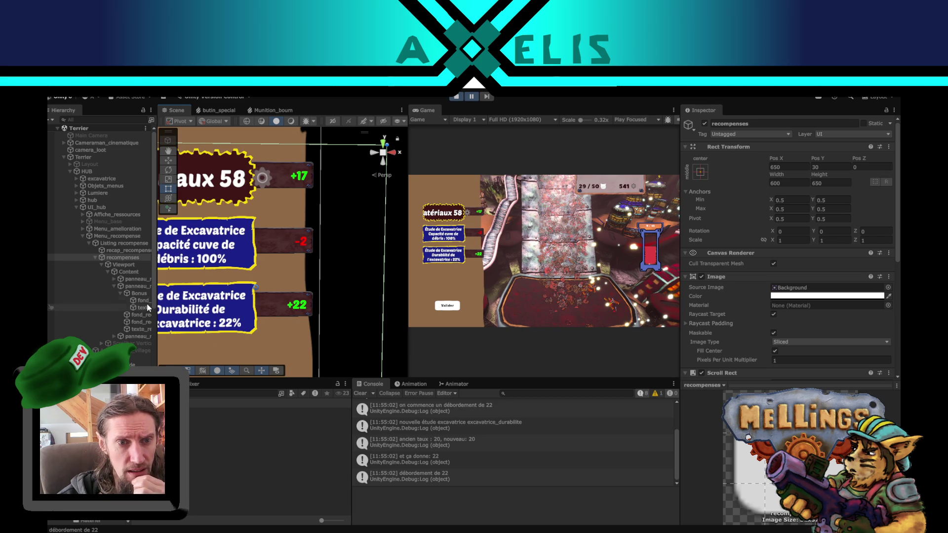
Step: Trace the +17 bonus label through recompenses to its panneau_recap(Clone) panel
{"action": "left_click", "coordinate": [282, 185]}
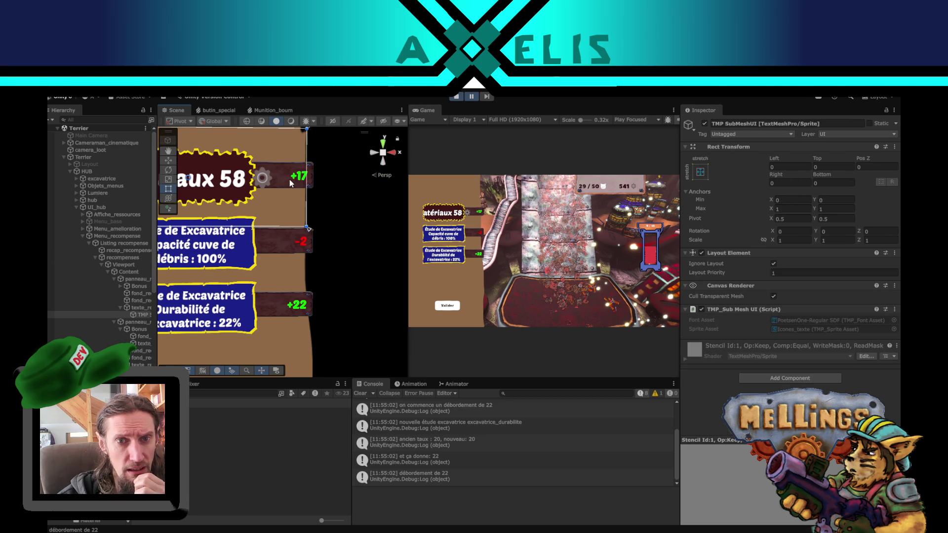
{"action": "left_click", "coordinate": [290, 180]}
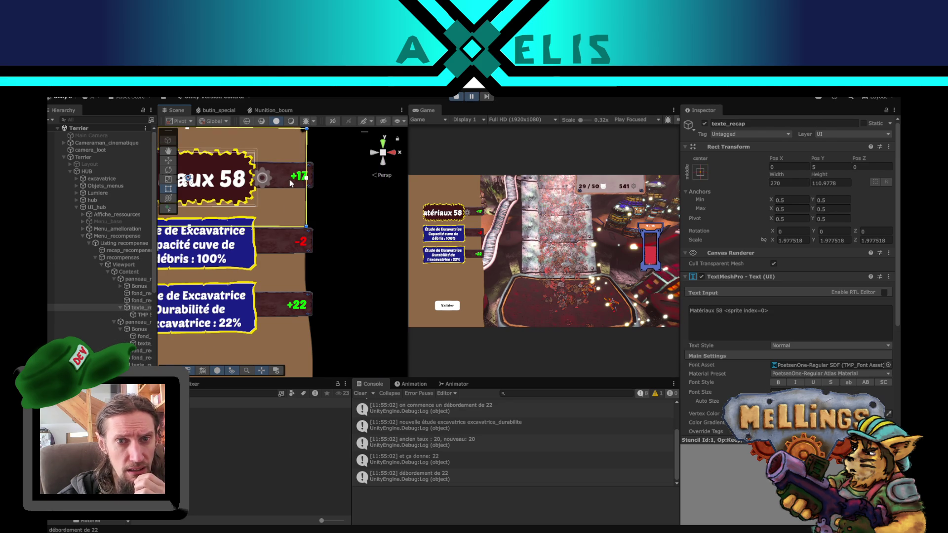
{"action": "left_click", "coordinate": [129, 258]}
{"action": "left_click_drag", "start_coordinate": [155, 268], "coordinate": [191, 271]}
{"action": "left_click", "coordinate": [134, 278]}
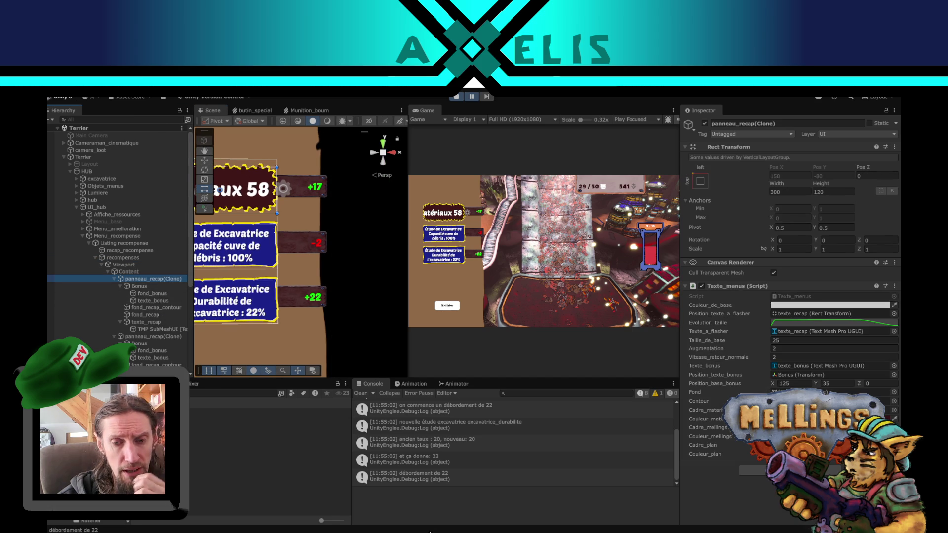
Step: Open the panel's Texte_menus script in the code editor
{"action": "key", "text": "alt+Tab"}
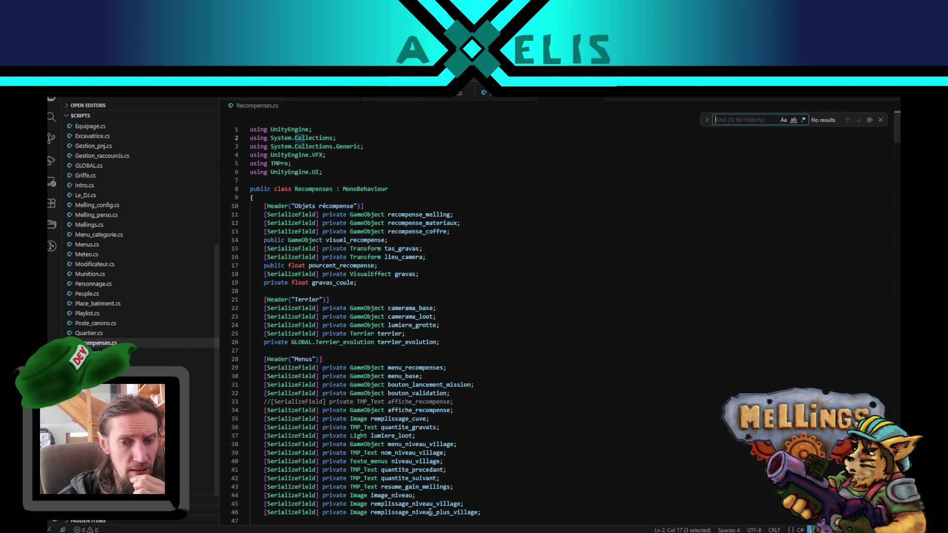
{"action": "key", "text": "alt+Tab"}
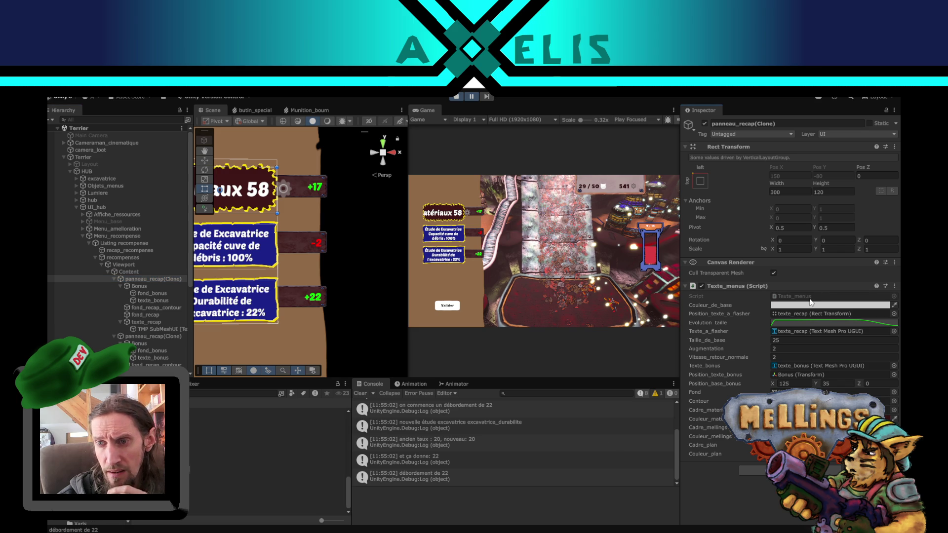
{"action": "double_click", "coordinate": [810, 298]}
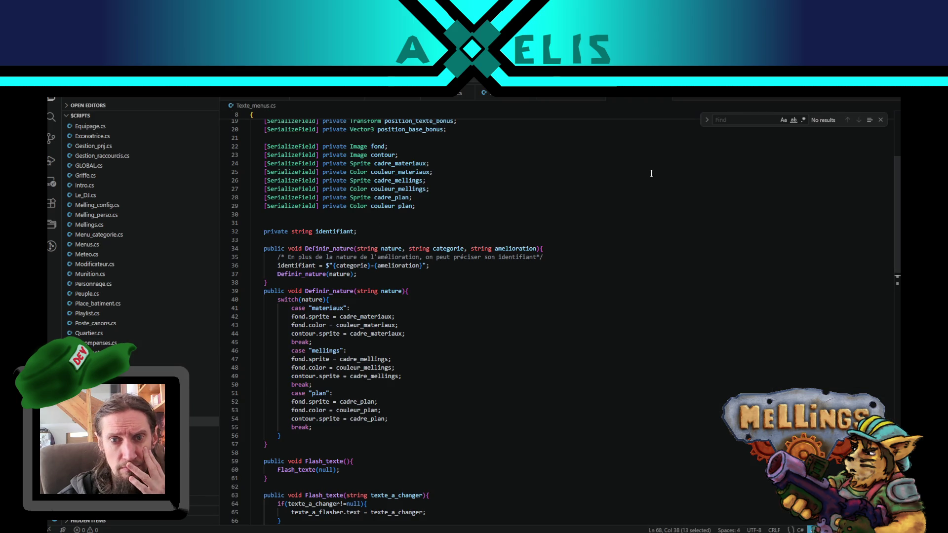
Step: Find the line in Texte_menus.cs that colours bonus text red
{"action": "left_click", "coordinate": [726, 120]}
{"action": "type", "text": "red"}
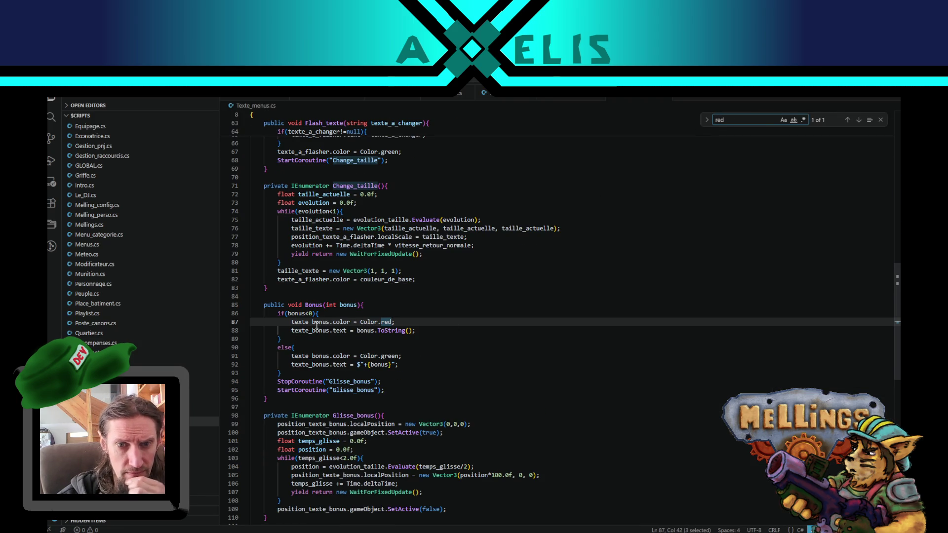
{"action": "mouse_move", "coordinate": [310, 324]}
{"action": "left_mouse_down"}
{"action": "mouse_move", "coordinate": [397, 316]}
{"action": "mouse_move", "coordinate": [406, 326]}
{"action": "left_mouse_up"}
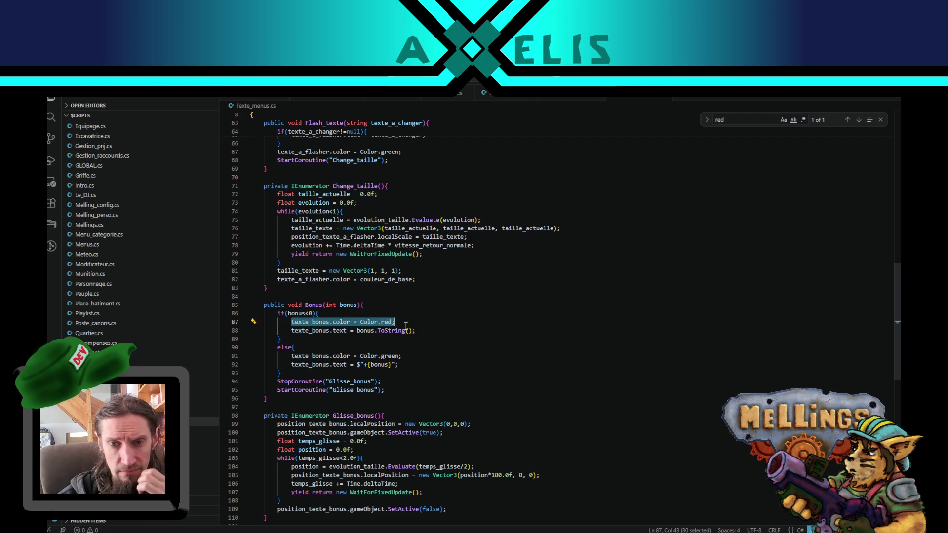
Step: Search for the Bonus method with Match Case, then switch to Recompenses.cs
{"action": "double_click", "coordinate": [318, 331]}
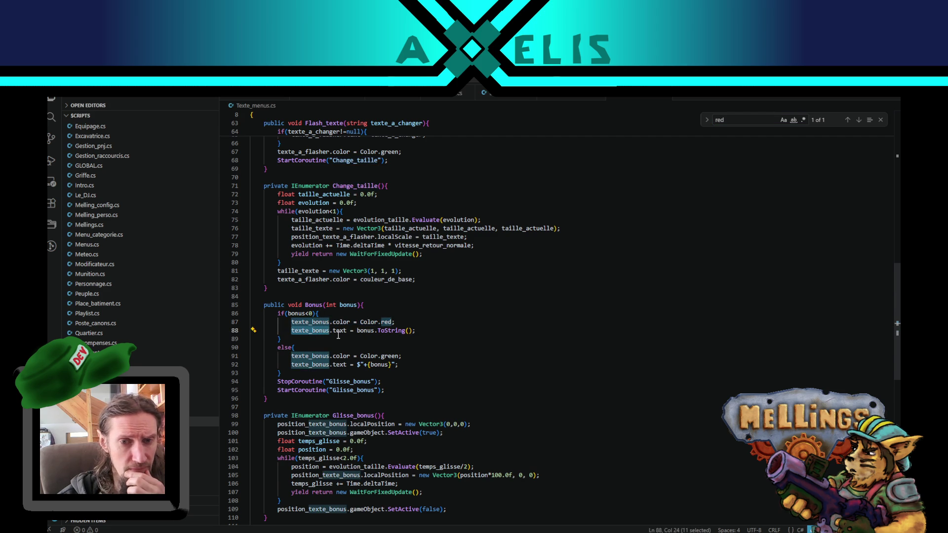
{"action": "scroll", "coordinate": [340, 335], "scroll_direction": "up", "scroll_amount": 3}
{"action": "double_click", "coordinate": [314, 372]}
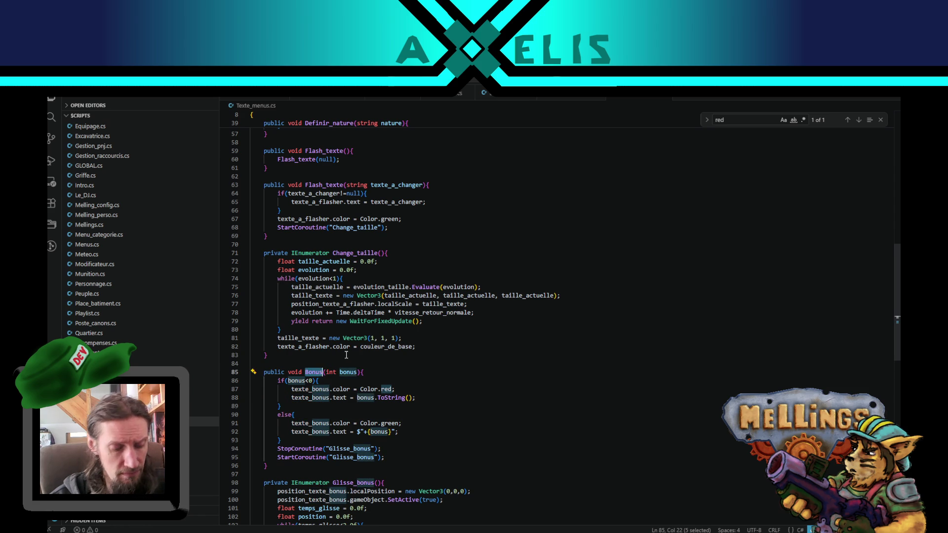
{"action": "key", "text": "ctrl+f"}
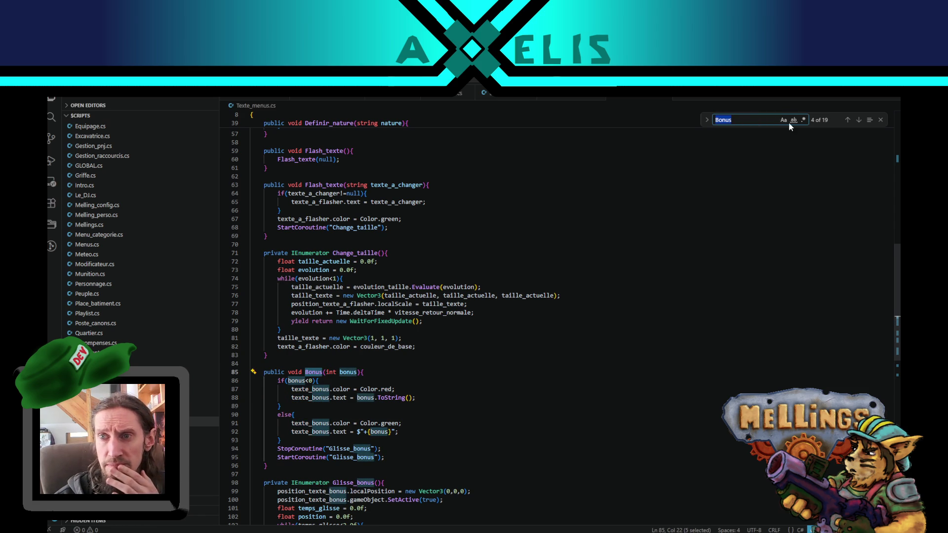
{"action": "left_click", "coordinate": [787, 121]}
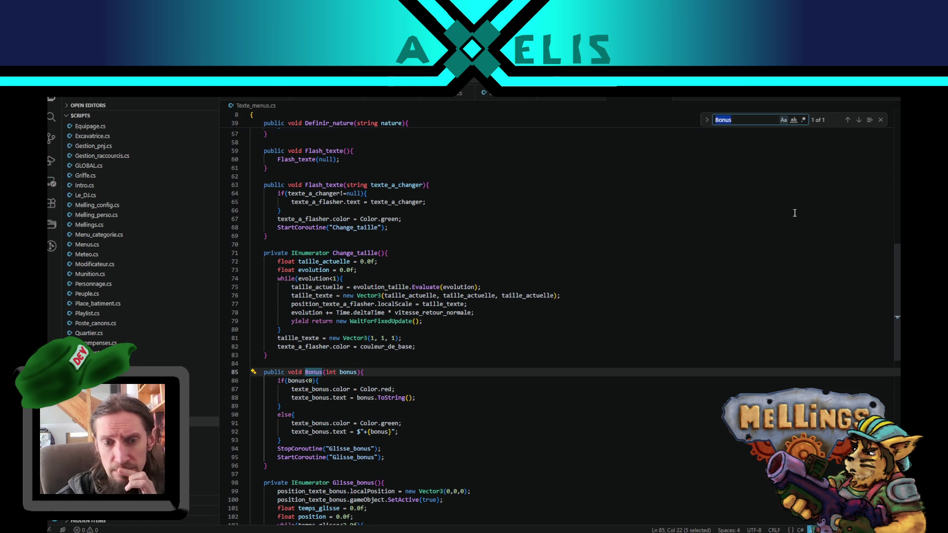
{"action": "left_click", "coordinate": [568, 97]}
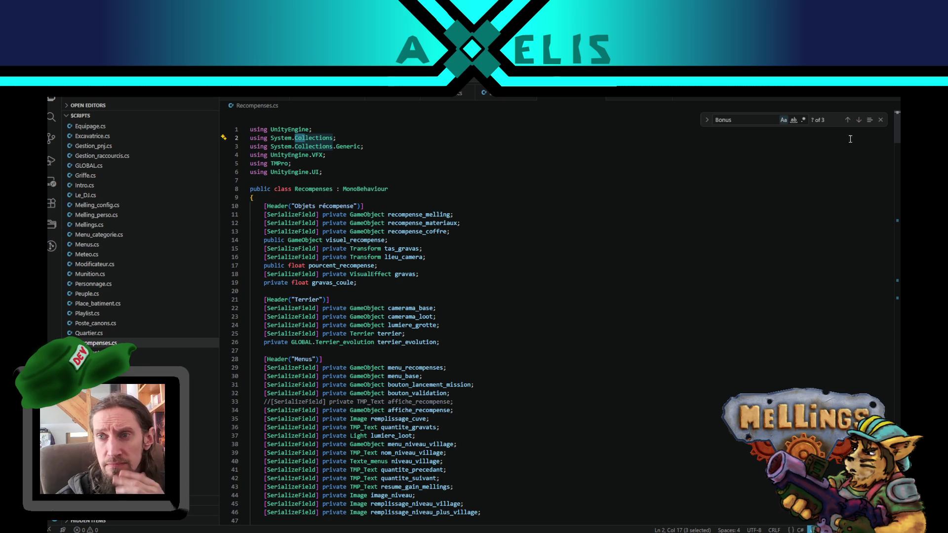
{"action": "left_click", "coordinate": [859, 121]}
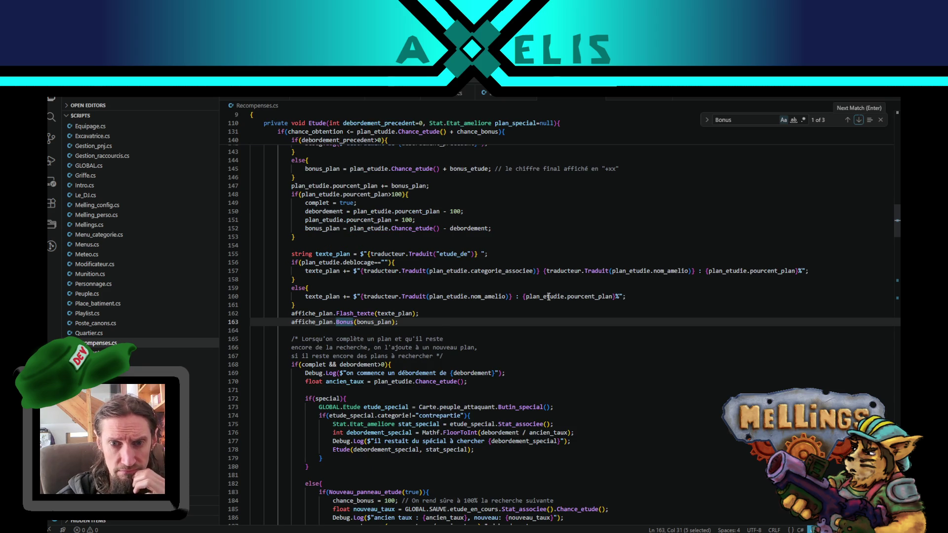
{"action": "scroll", "coordinate": [382, 397], "scroll_direction": "up", "scroll_amount": 3}
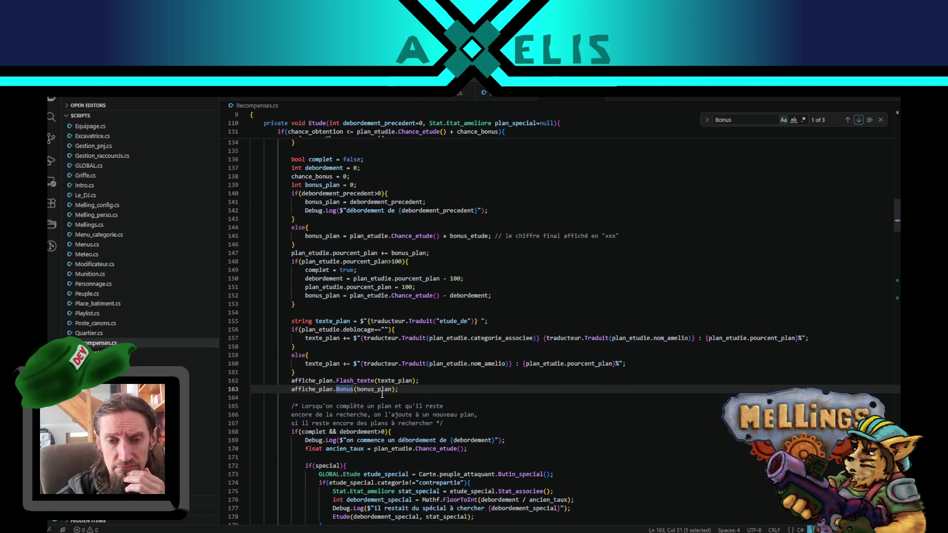
{"action": "left_click", "coordinate": [382, 396]}
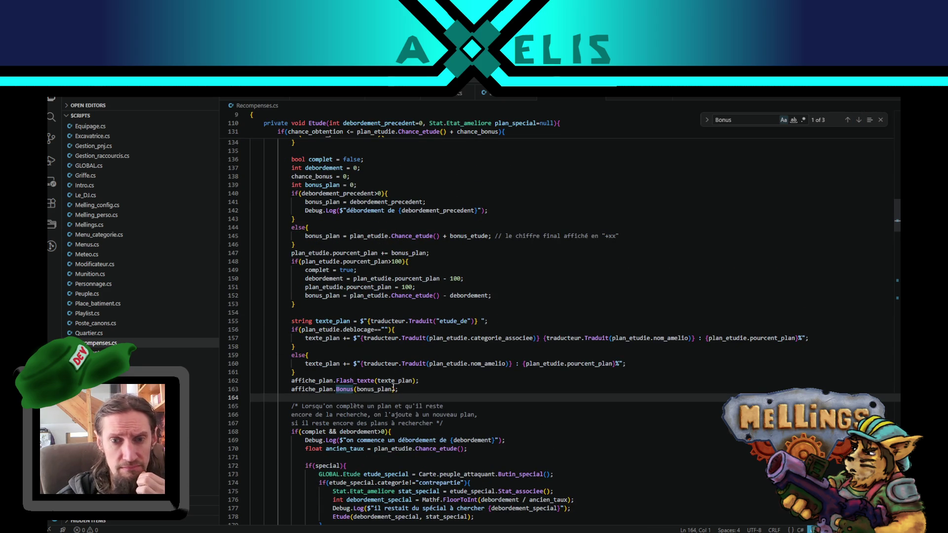
{"action": "left_click", "coordinate": [859, 121]}
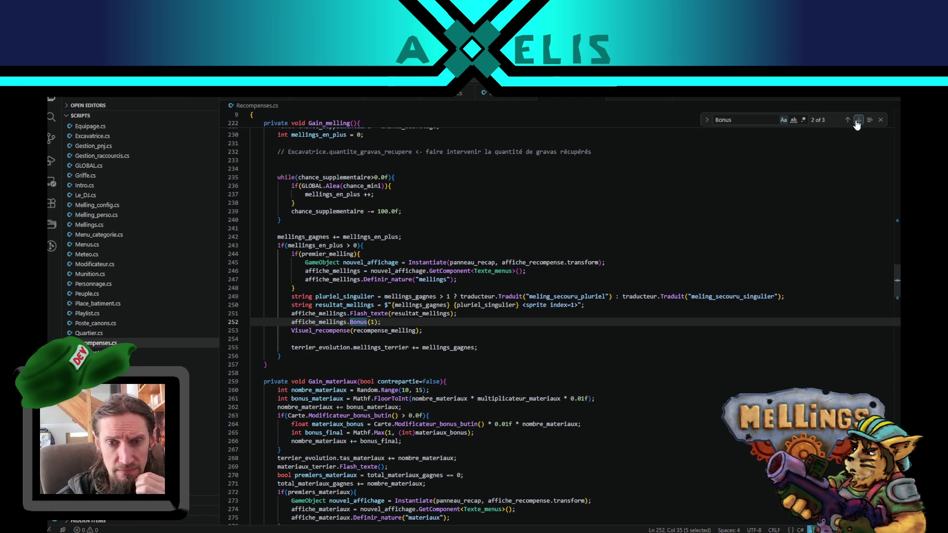
{"action": "left_click", "coordinate": [860, 122]}
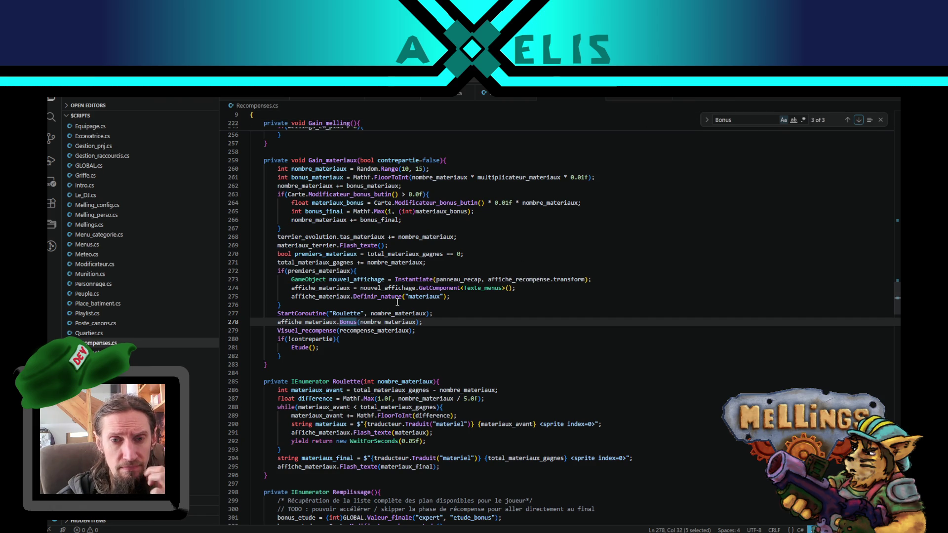
{"action": "left_click", "coordinate": [859, 126]}
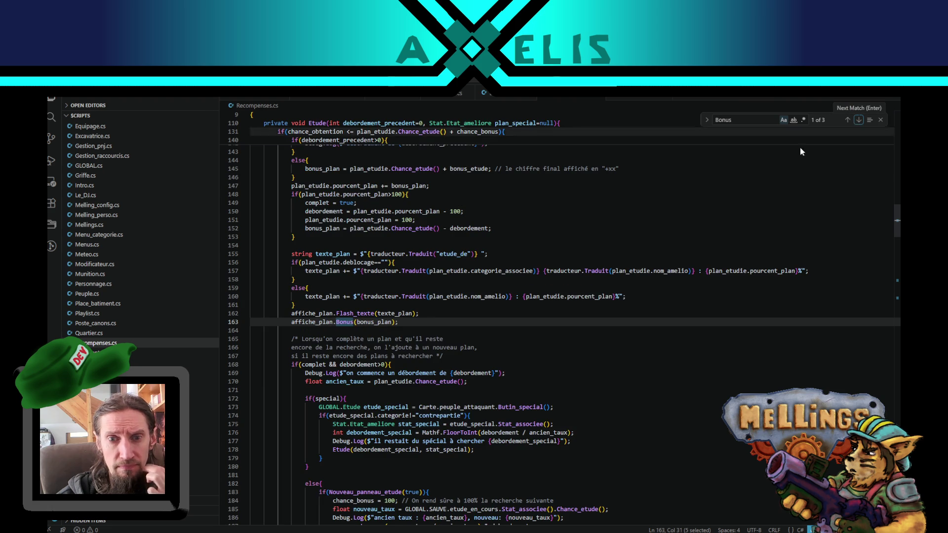
{"action": "double_click", "coordinate": [372, 322]}
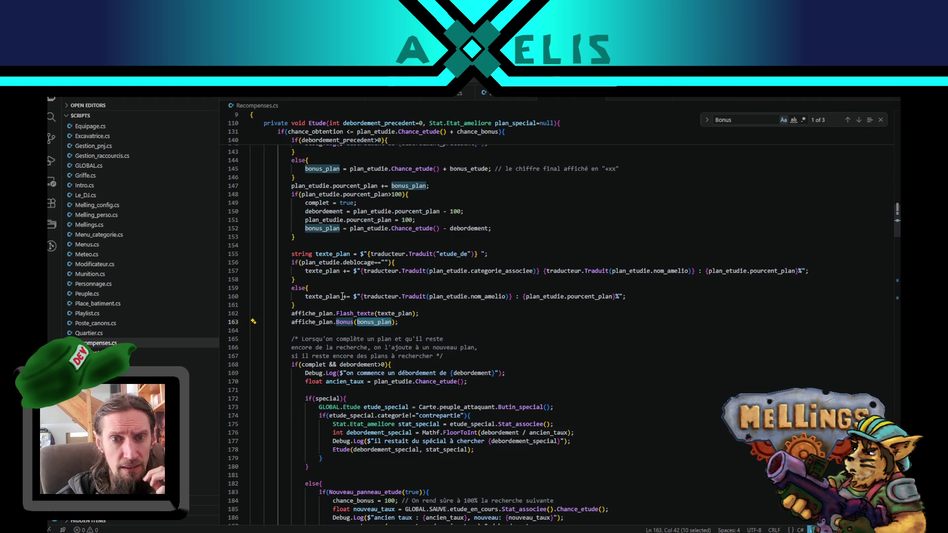
{"action": "scroll", "coordinate": [343, 297], "scroll_direction": "up", "scroll_amount": 2}
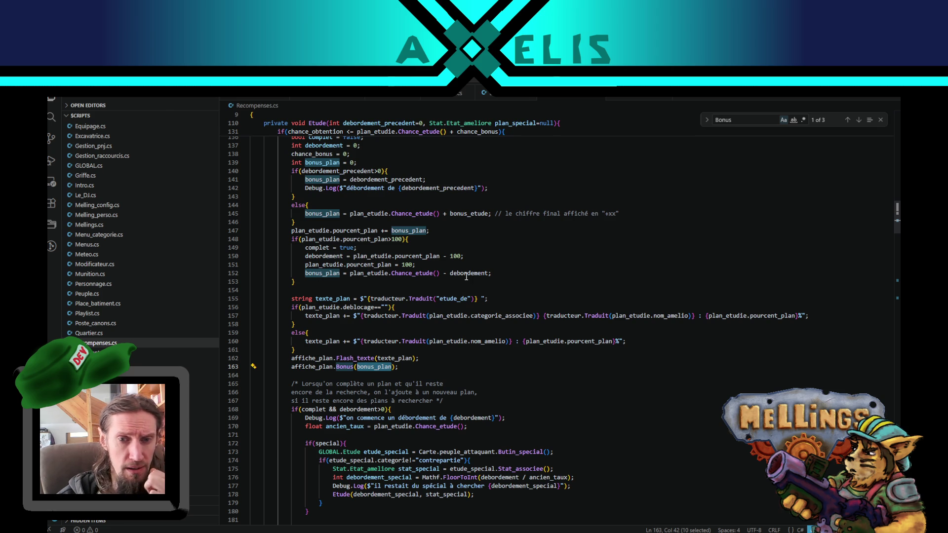
{"action": "scroll", "coordinate": [466, 277], "scroll_direction": "up", "scroll_amount": 2}
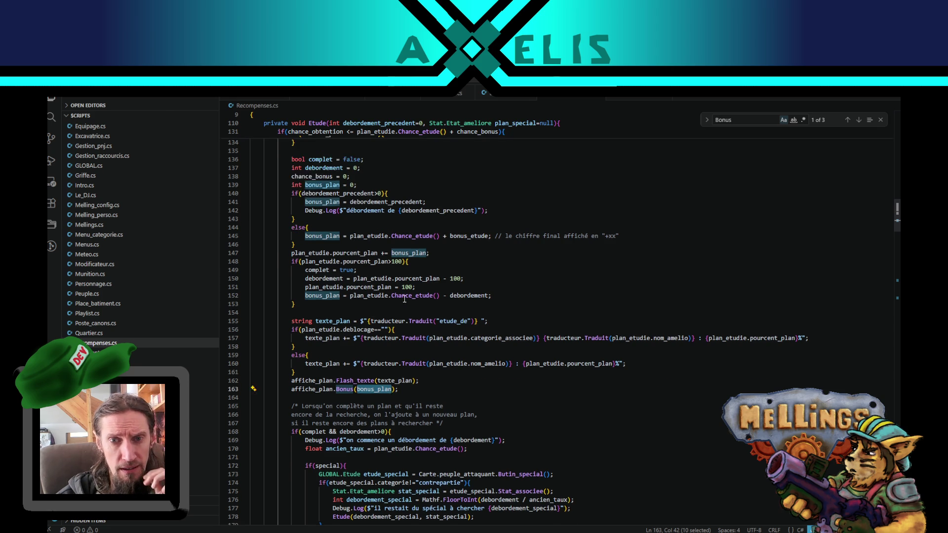
{"action": "double_click", "coordinate": [464, 318]}
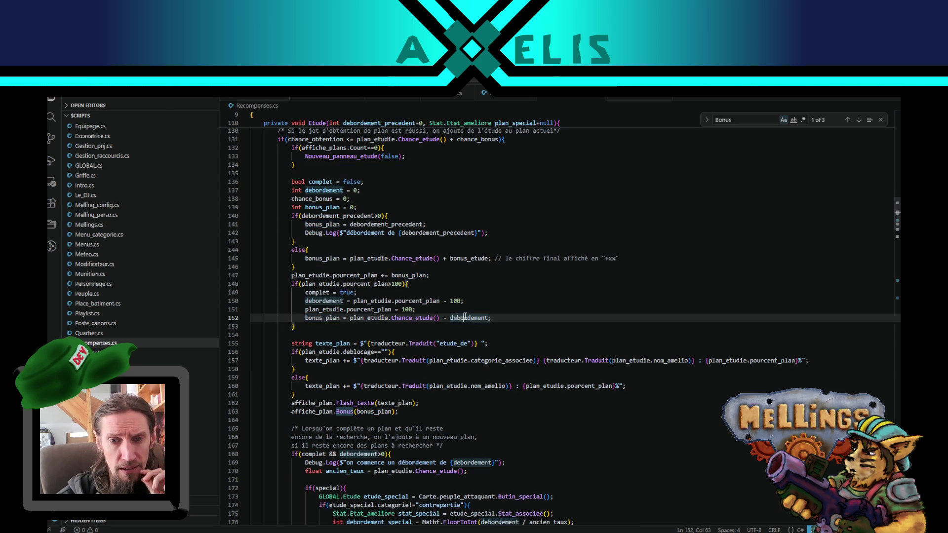
{"action": "double_click", "coordinate": [378, 319]}
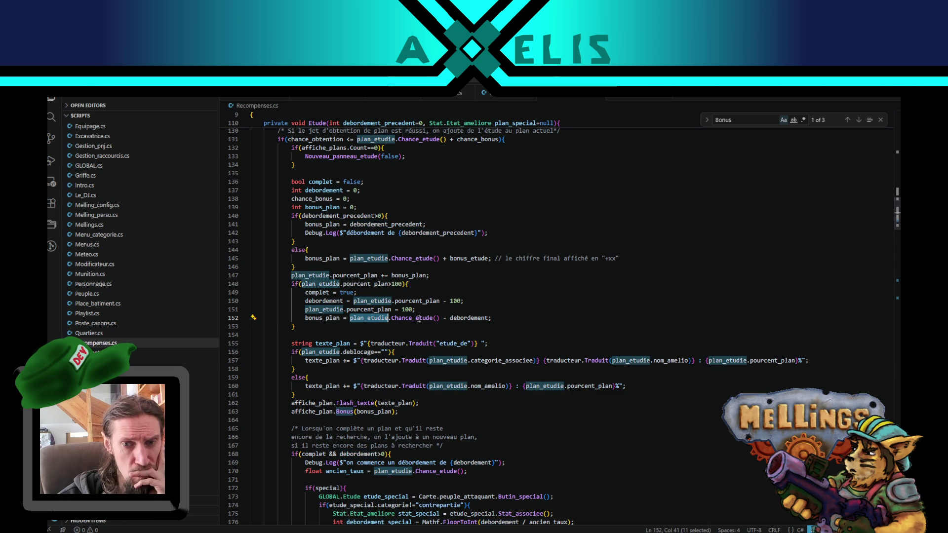
{"action": "double_click", "coordinate": [471, 318]}
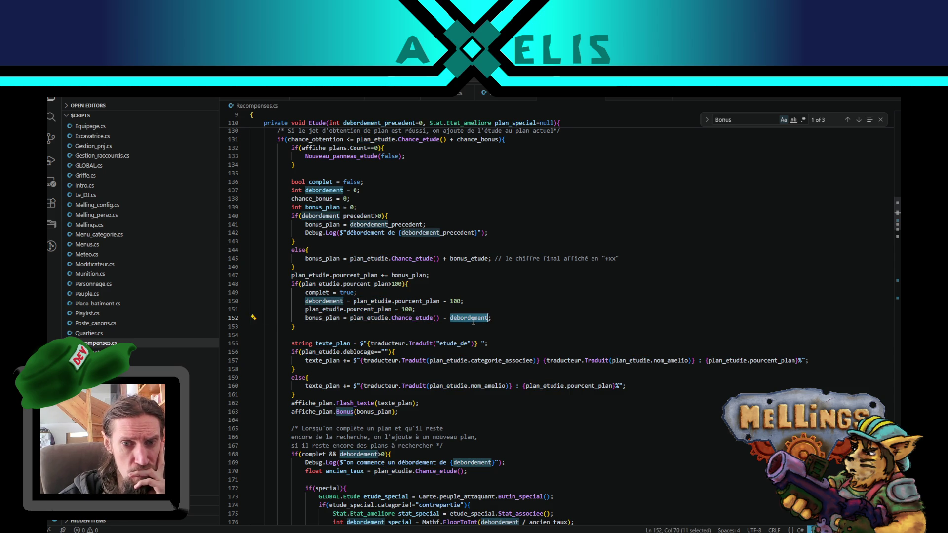
{"action": "double_click", "coordinate": [320, 318]}
{"action": "scroll", "coordinate": [454, 325], "scroll_direction": "down", "scroll_amount": 2}
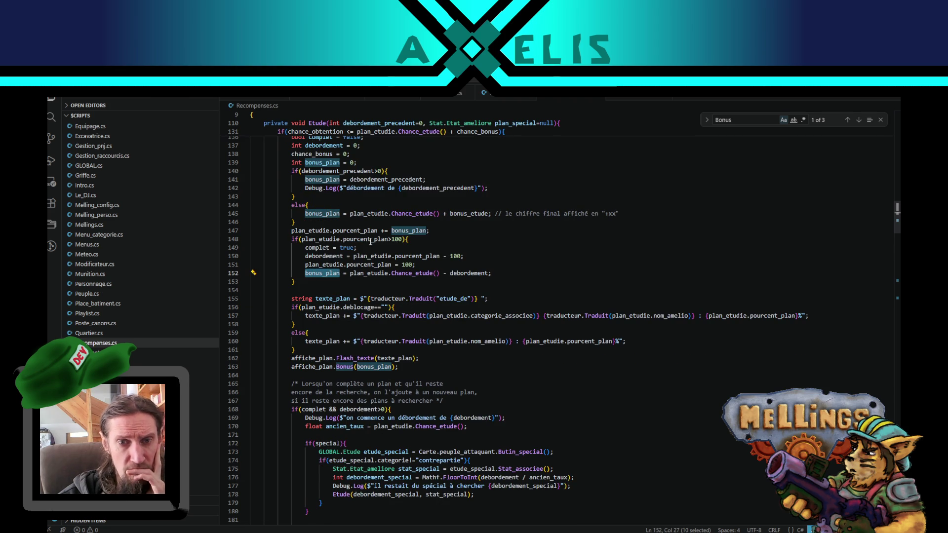
{"action": "scroll", "coordinate": [446, 301], "scroll_direction": "up", "scroll_amount": 1}
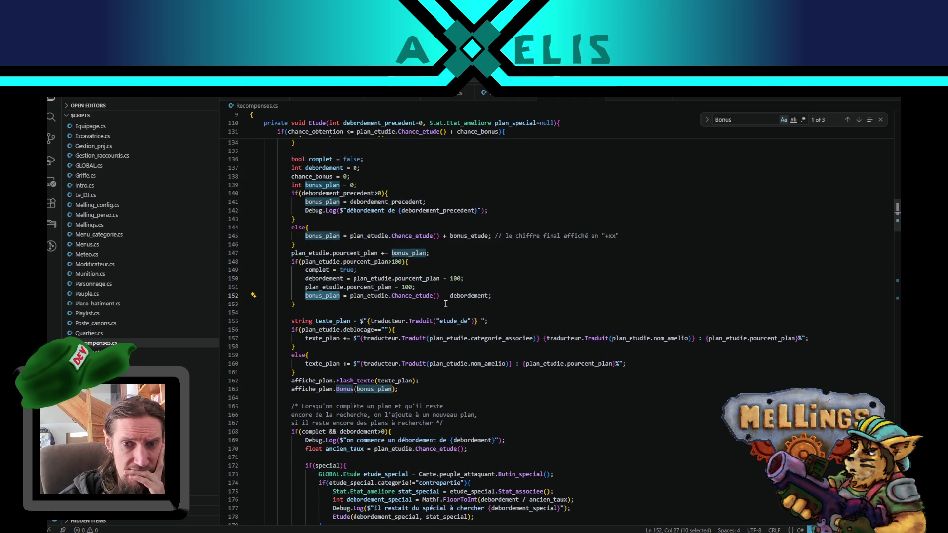
{"action": "scroll", "coordinate": [446, 305], "scroll_direction": "up", "scroll_amount": 1}
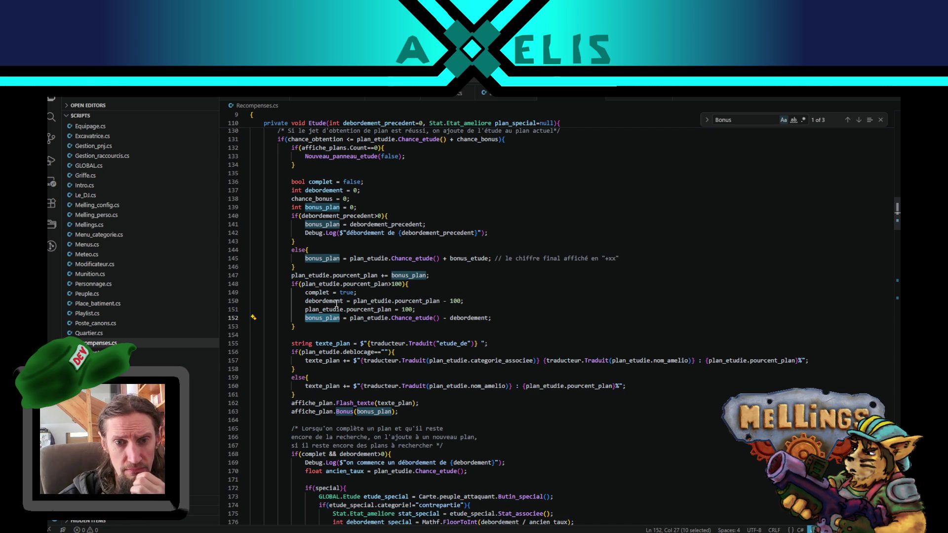
{"action": "double_click", "coordinate": [468, 318]}
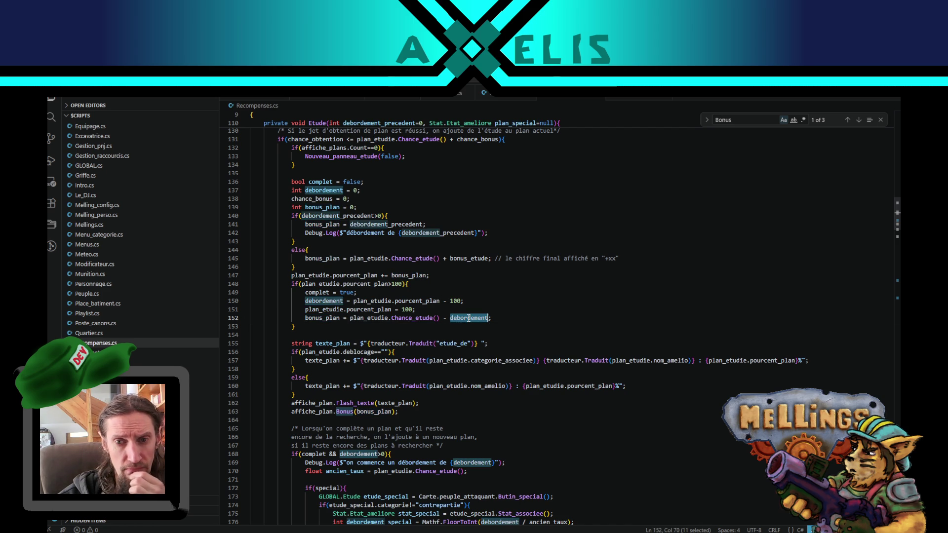
{"action": "double_click", "coordinate": [362, 320]}
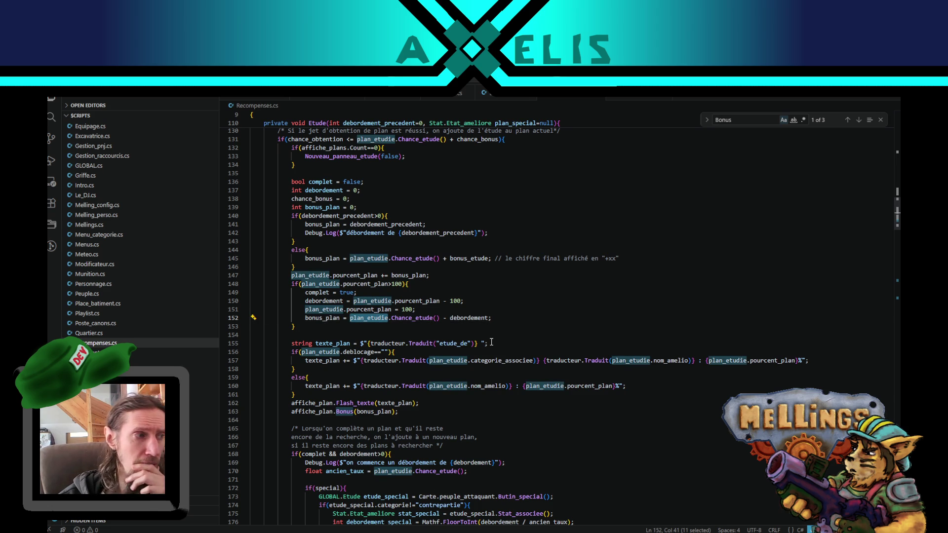
{"action": "mouse_move", "coordinate": [445, 532]}
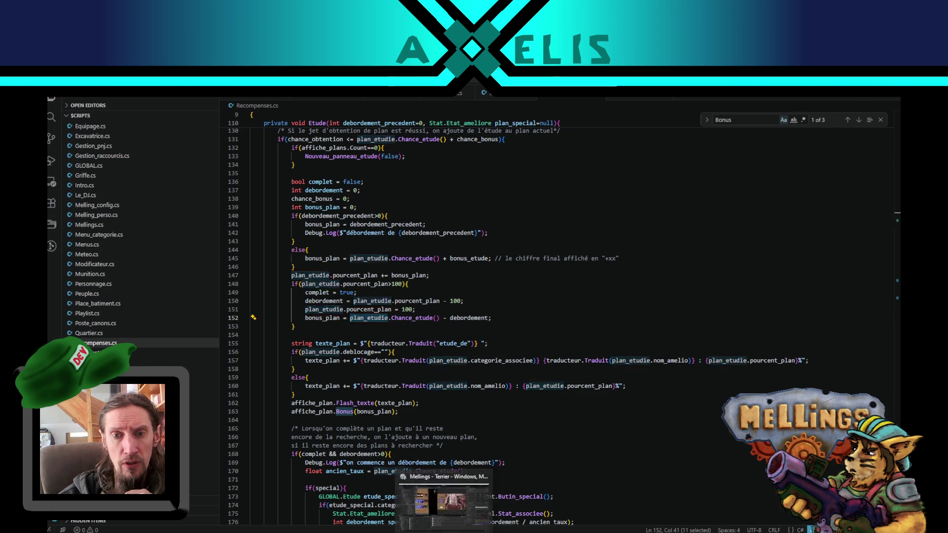
Step: Return to Unity and resume the paused play-mode test
{"action": "left_click", "coordinate": [443, 501]}
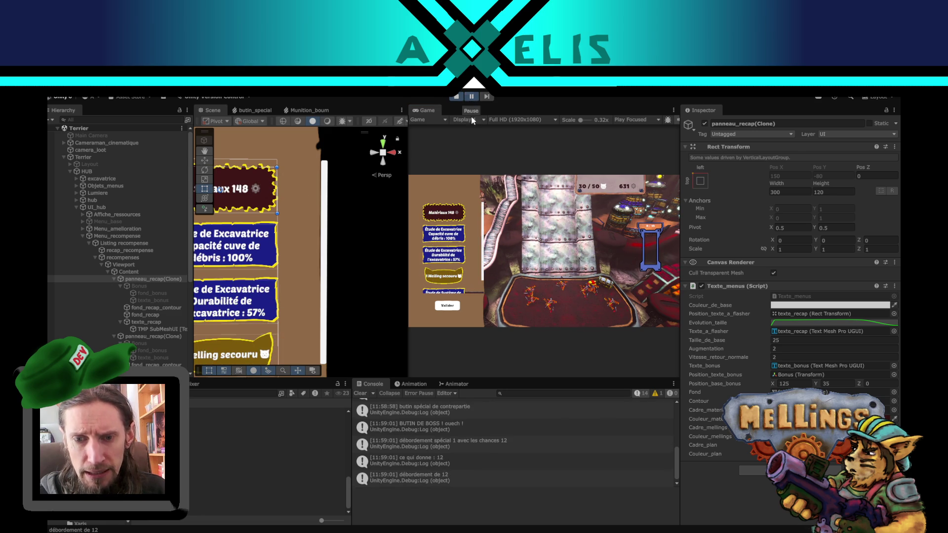
{"action": "scroll", "coordinate": [547, 441], "scroll_direction": "down", "scroll_amount": 1}
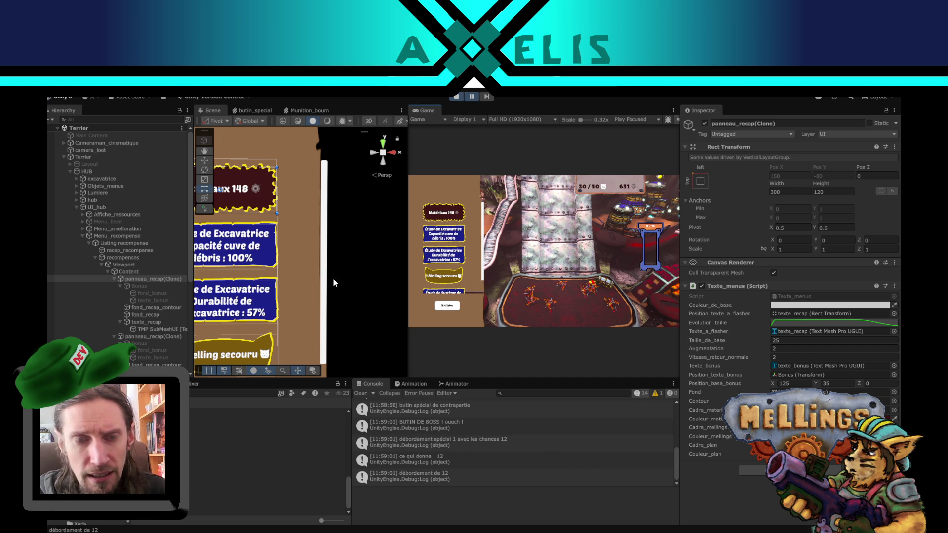
{"action": "scroll", "coordinate": [333, 277], "scroll_direction": "down", "scroll_amount": 2}
{"action": "scroll", "coordinate": [303, 306], "scroll_direction": "down", "scroll_amount": 3}
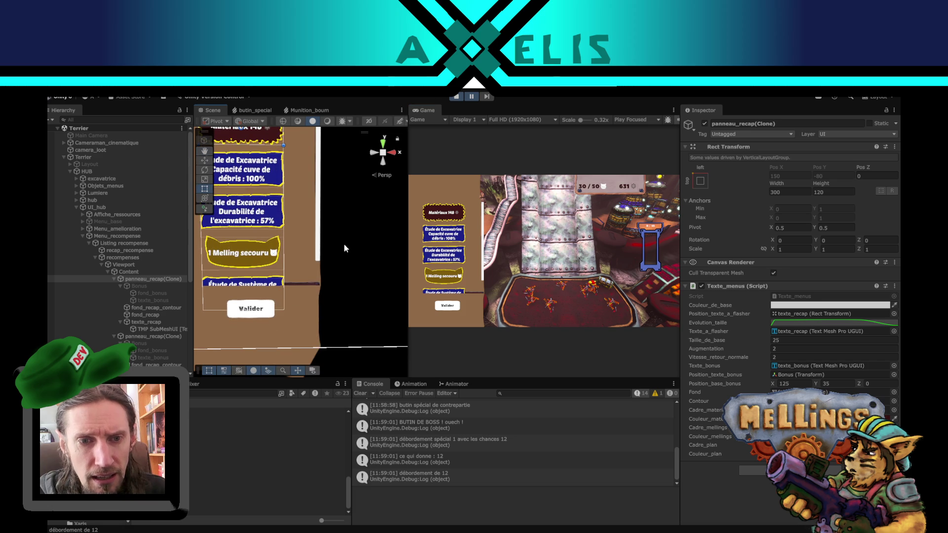
{"action": "left_click", "coordinate": [472, 98]}
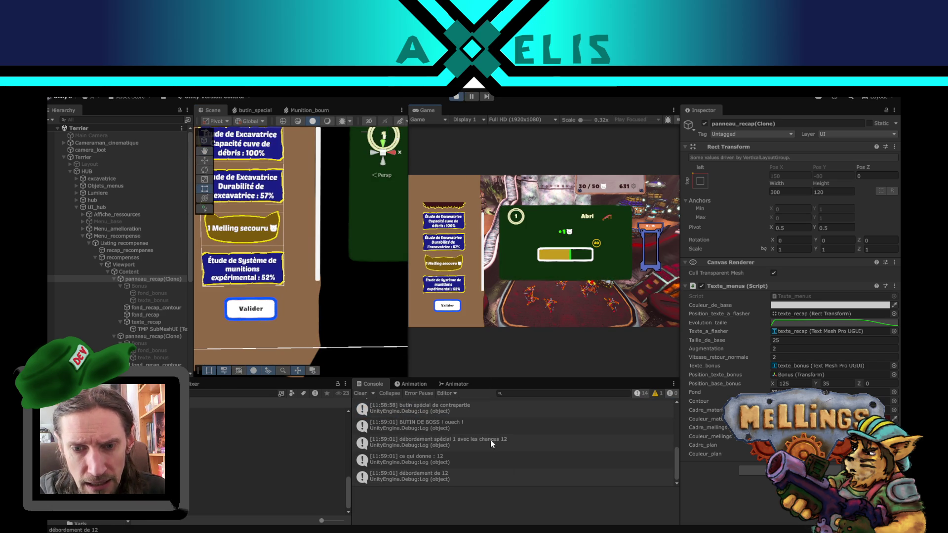
Step: Read the BUTIN SPECIAL and contrepartie loot log entries, then stop play mode
{"action": "scroll", "coordinate": [478, 462], "scroll_direction": "up", "scroll_amount": 2}
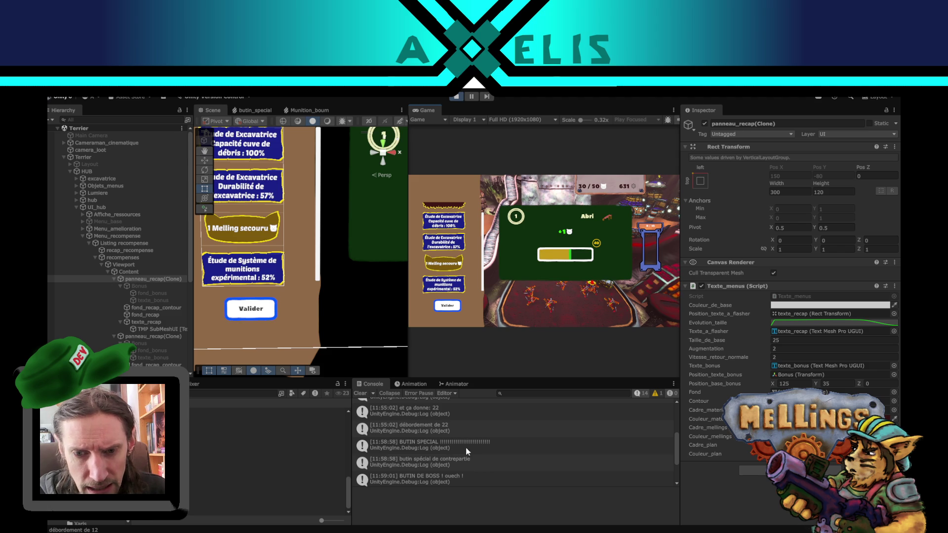
{"action": "left_click", "coordinate": [467, 448]}
{"action": "left_click", "coordinate": [475, 463]}
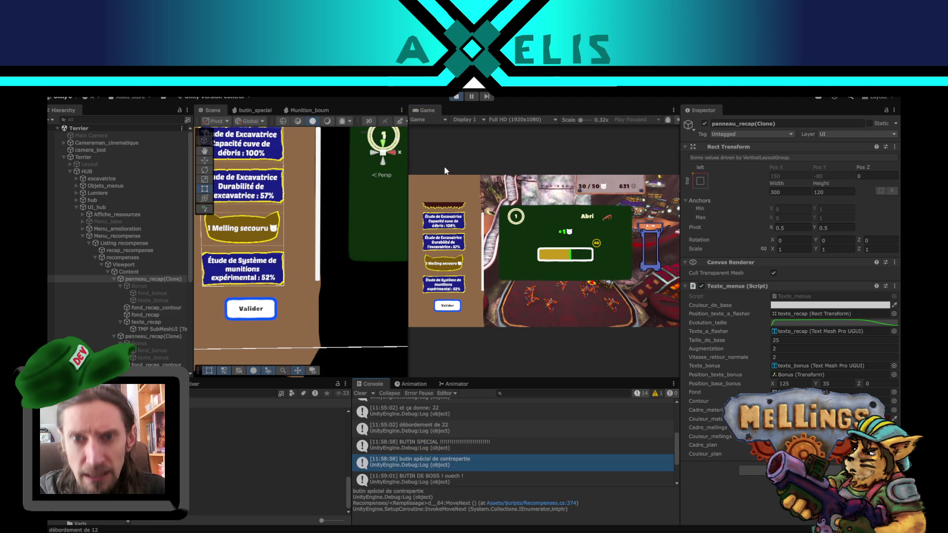
{"action": "left_click", "coordinate": [458, 99]}
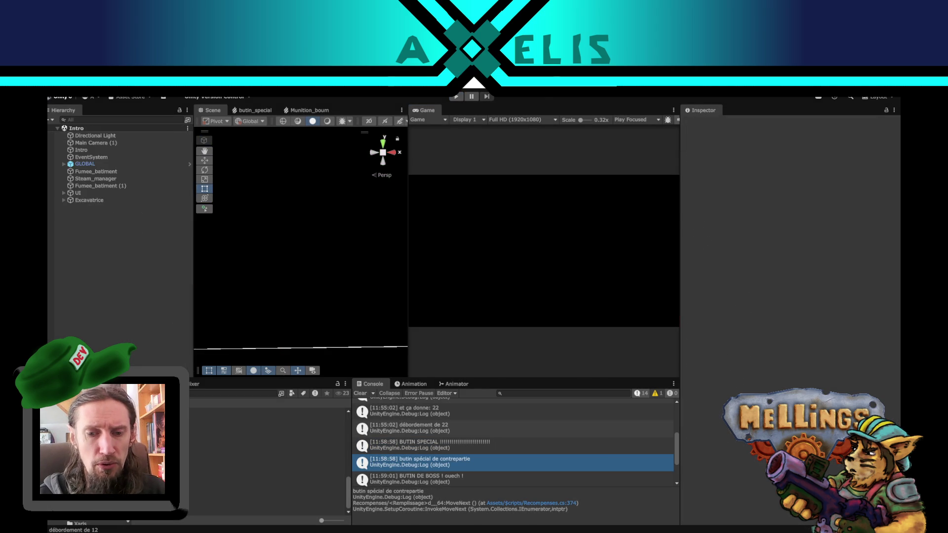
{"action": "key", "text": "alt+Tab"}
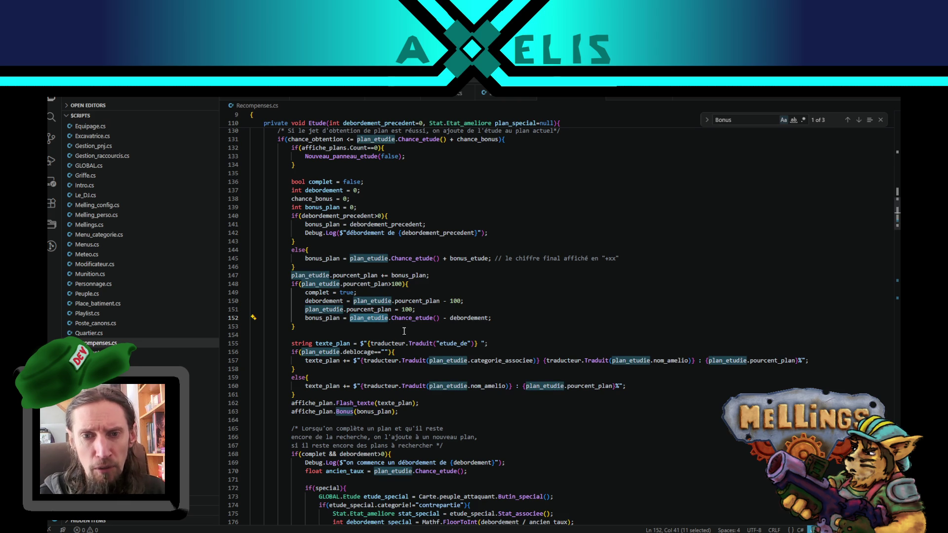
Step: Duplicate the bonus_plan line, comment out the original, and replace Chance_etude() with 100
{"action": "left_click", "coordinate": [305, 318]}
{"action": "key", "text": "shift+alt+Up"}
{"action": "key", "text": "ctrl+slash"}
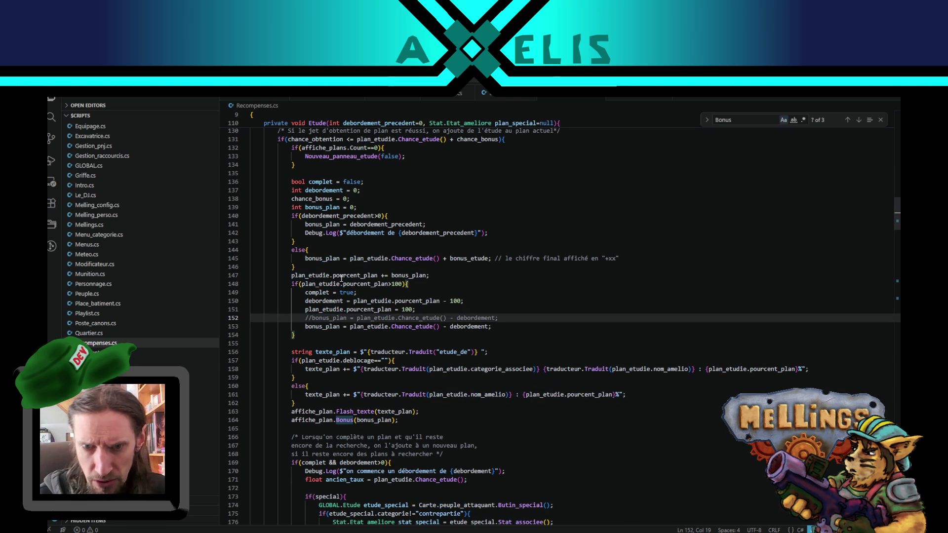
{"action": "left_click_drag", "start_coordinate": [439, 326], "coordinate": [350, 331]}
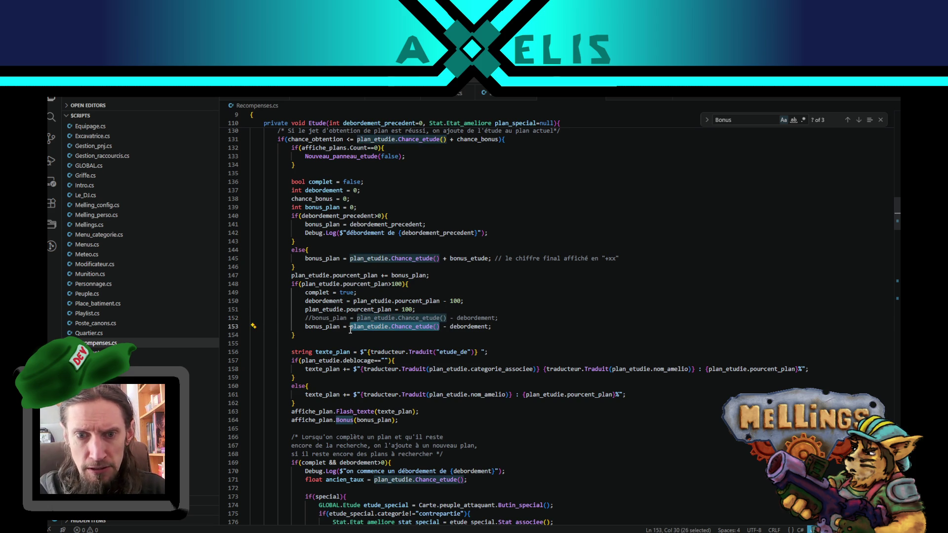
{"action": "type", "text": "100"}
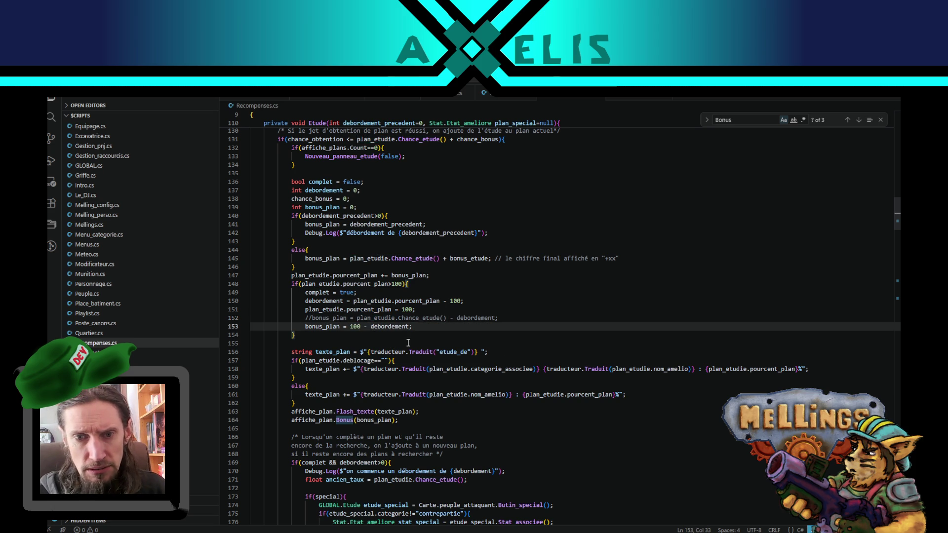
Step: Check where bonus_plan, debordement and plan_etudie.pourcent_plan are used in the script
{"action": "double_click", "coordinate": [333, 326]}
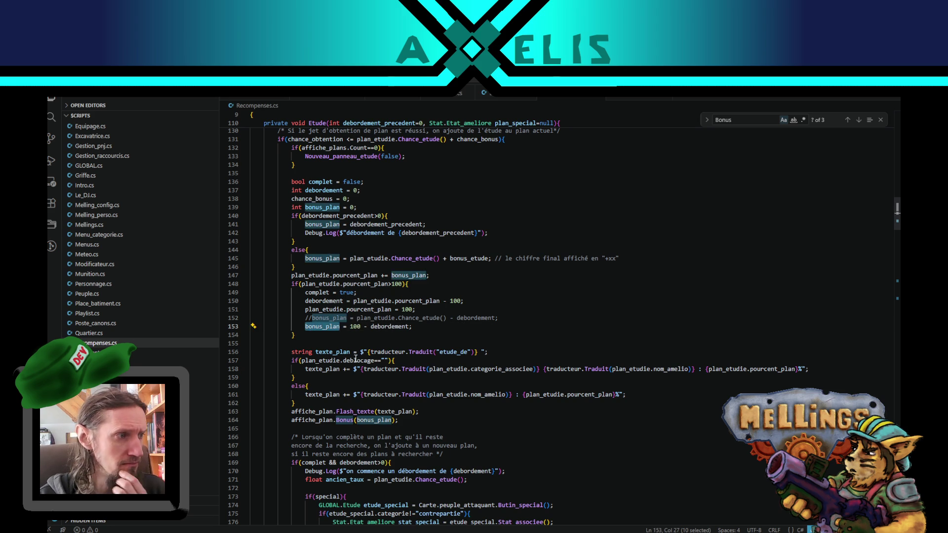
{"action": "double_click", "coordinate": [376, 327]}
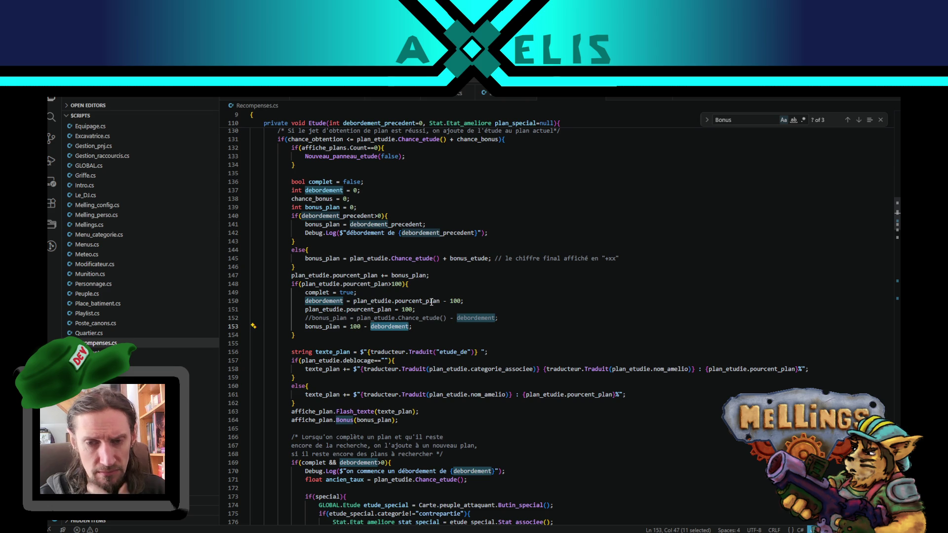
{"action": "left_click_drag", "start_coordinate": [433, 302], "coordinate": [359, 299]}
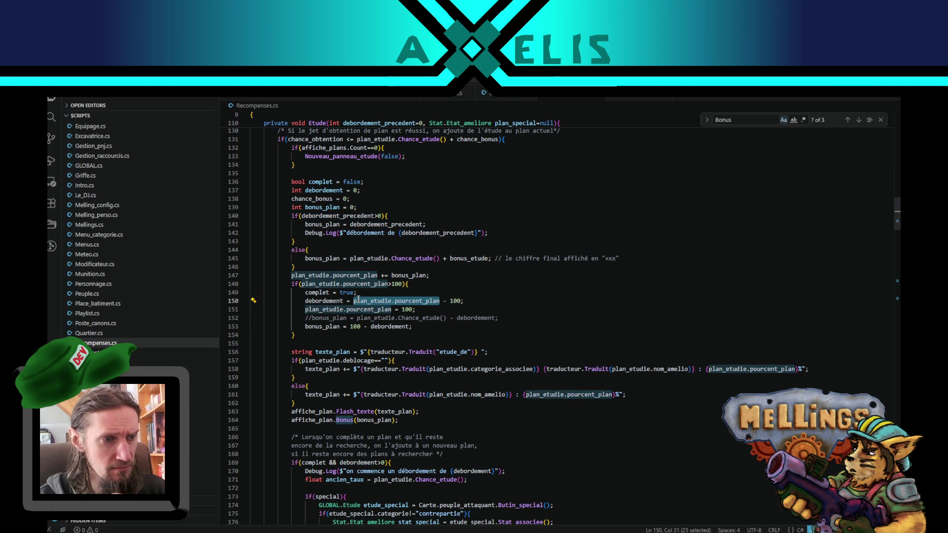
{"action": "left_click", "coordinate": [422, 327]}
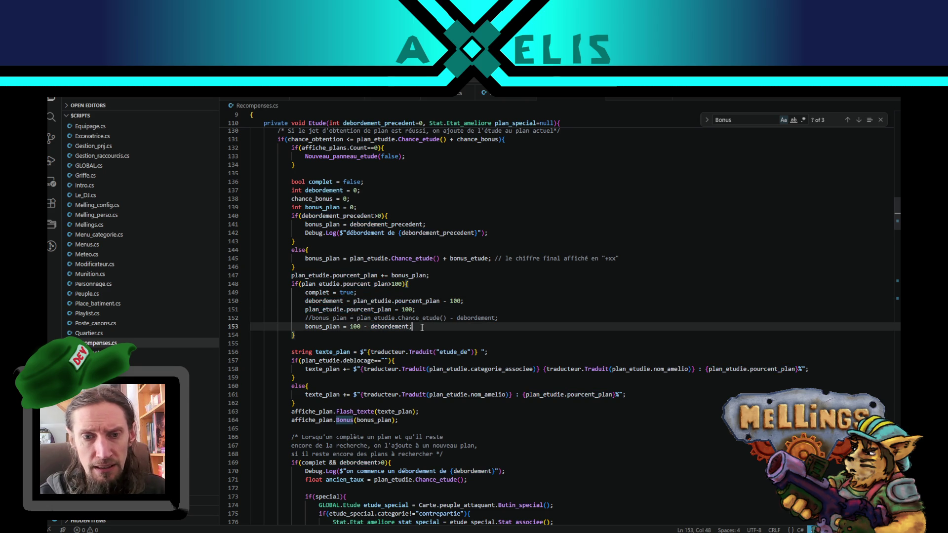
{"action": "double_click", "coordinate": [322, 326]}
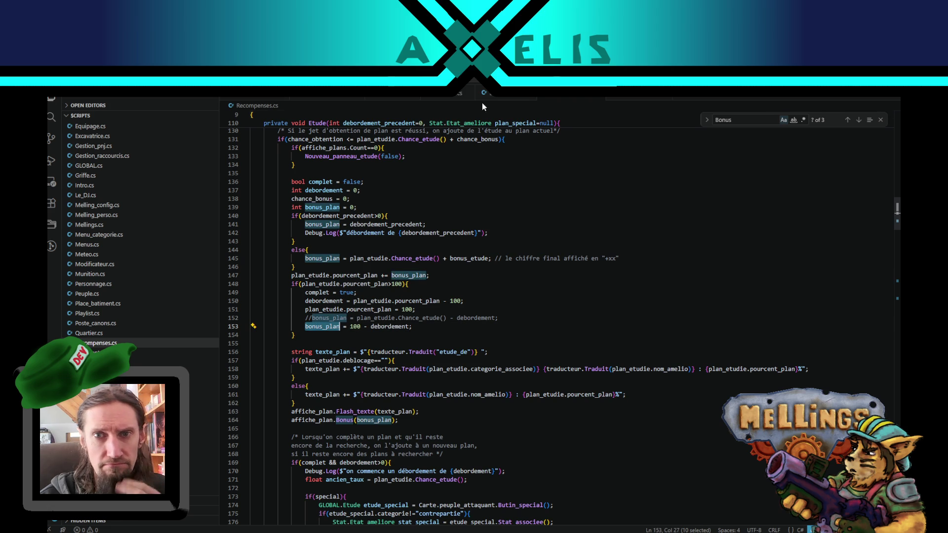
{"action": "scroll", "coordinate": [595, 381], "scroll_direction": "down", "scroll_amount": 13}
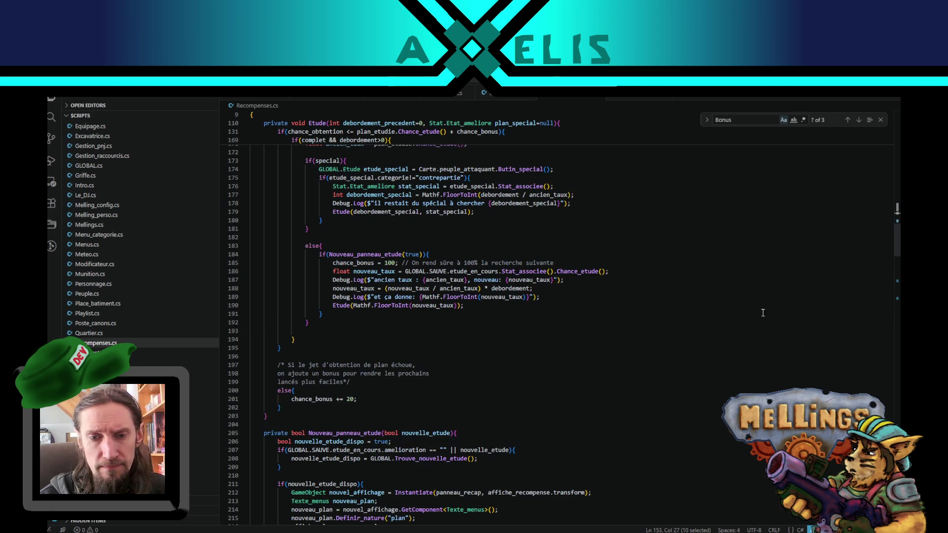
Step: Select the Butin_special call on line 374 and search Recompenses.cs for Butin_special
{"action": "mouse_move", "coordinate": [898, 238]}
{"action": "left_mouse_down"}
{"action": "mouse_move", "coordinate": [899, 419]}
{"action": "mouse_move", "coordinate": [899, 392]}
{"action": "left_mouse_up"}
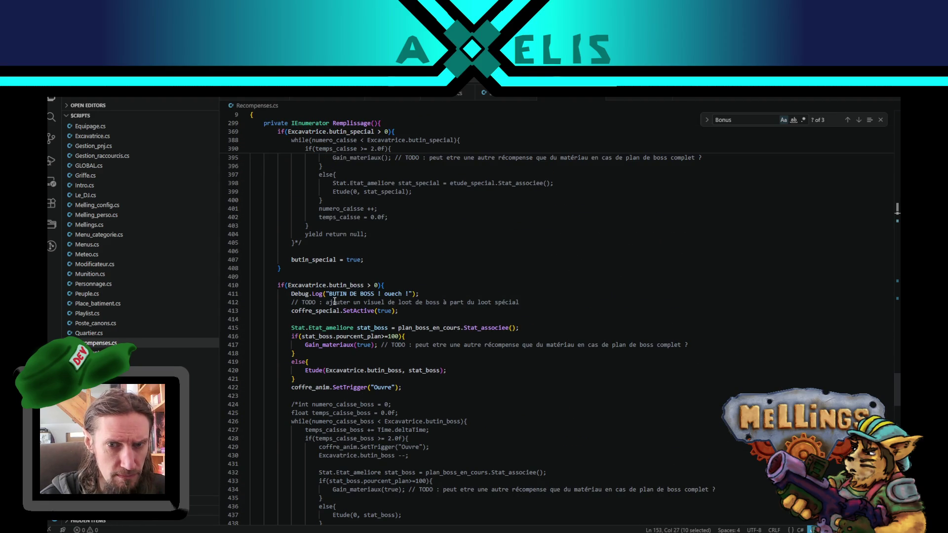
{"action": "scroll", "coordinate": [334, 293], "scroll_direction": "up", "scroll_amount": 10}
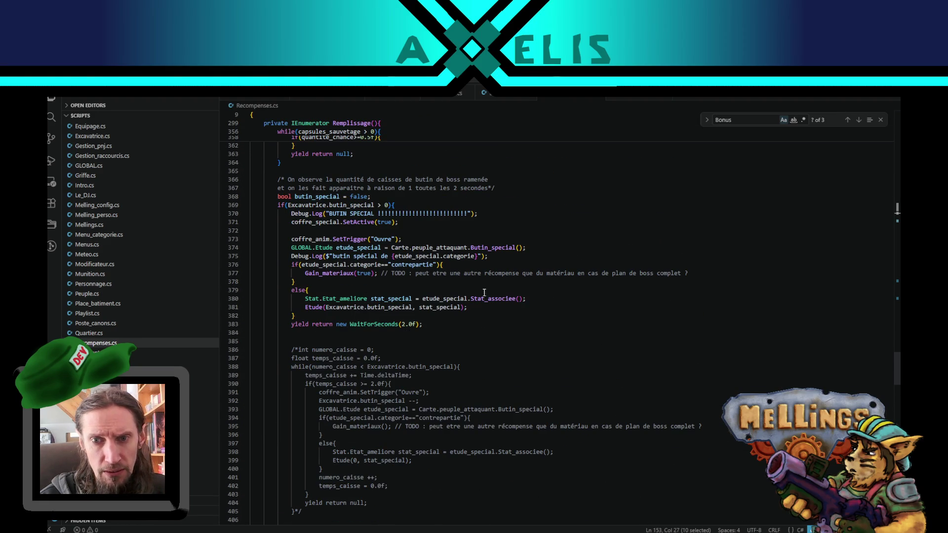
{"action": "scroll", "coordinate": [352, 232], "scroll_direction": "up", "scroll_amount": 2}
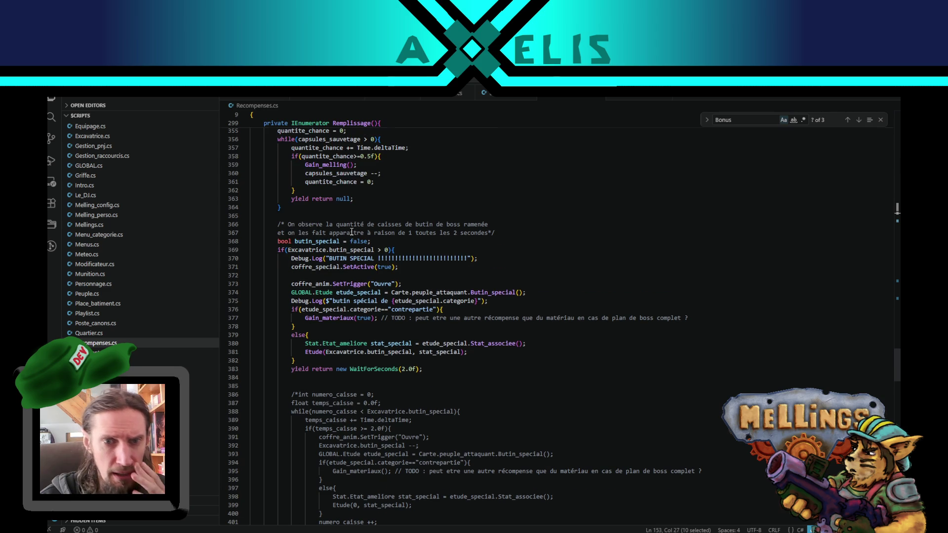
{"action": "double_click", "coordinate": [505, 292]}
{"action": "key", "text": "ctrl+f"}
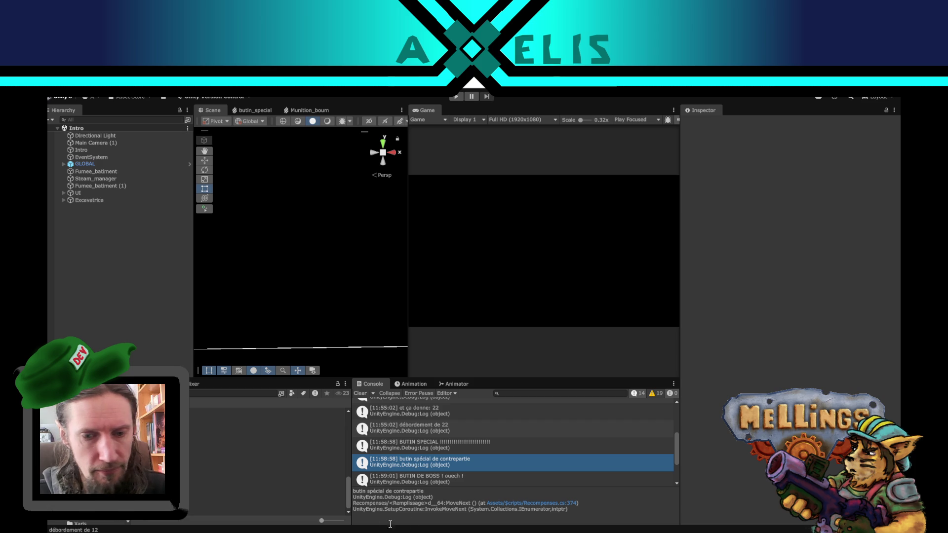
Step: Follow the special-loot log into Peuple.cs and jump to its Butin_special method
{"action": "left_click", "coordinate": [532, 503]}
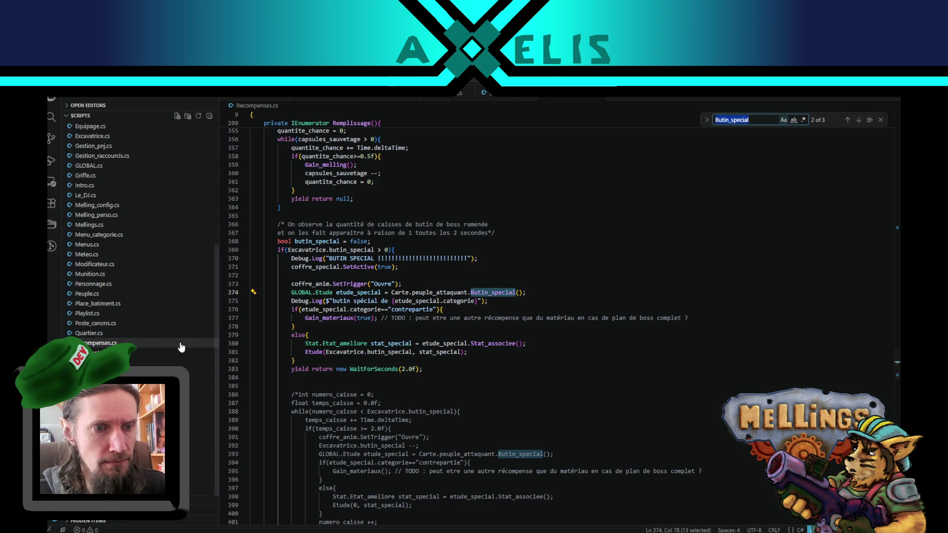
{"action": "left_click", "coordinate": [93, 293]}
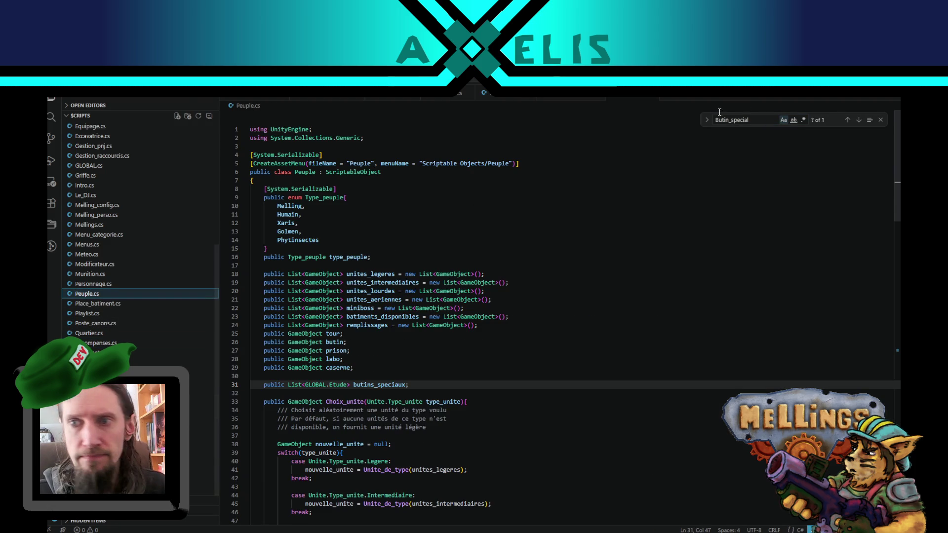
{"action": "left_click", "coordinate": [859, 120]}
Step: Review how Butin_special loops over butins_speciaux filtered by categorie, then return to Unity
{"action": "scroll", "coordinate": [411, 288], "scroll_direction": "down", "scroll_amount": 3}
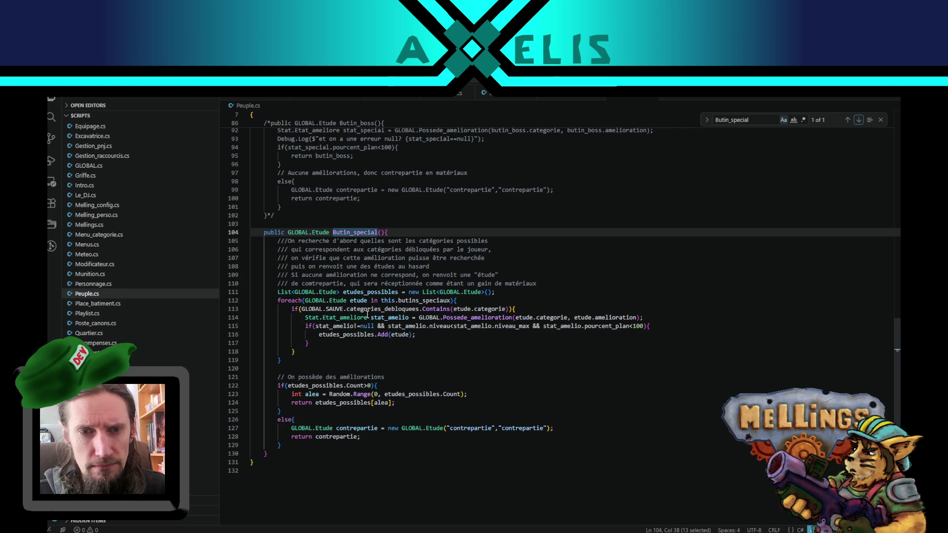
{"action": "left_click", "coordinate": [359, 301]}
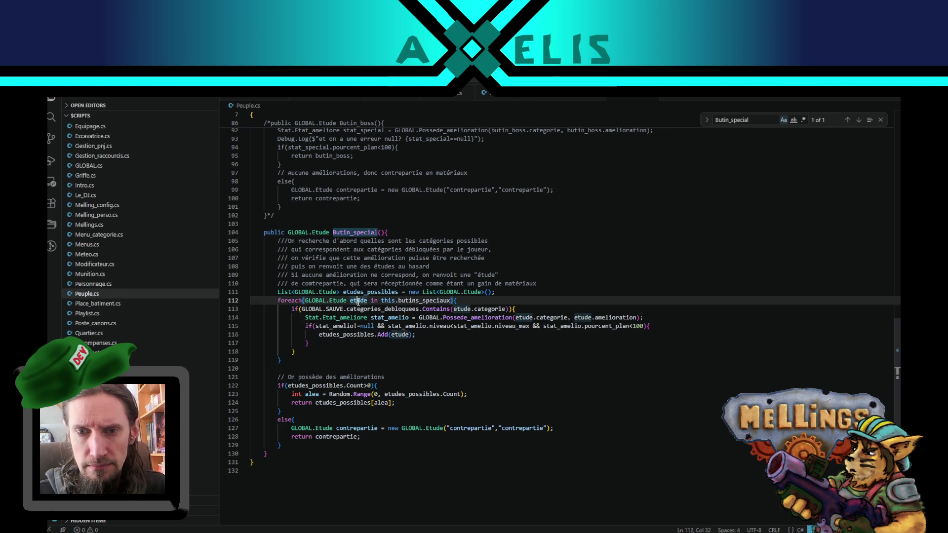
{"action": "double_click", "coordinate": [422, 300]}
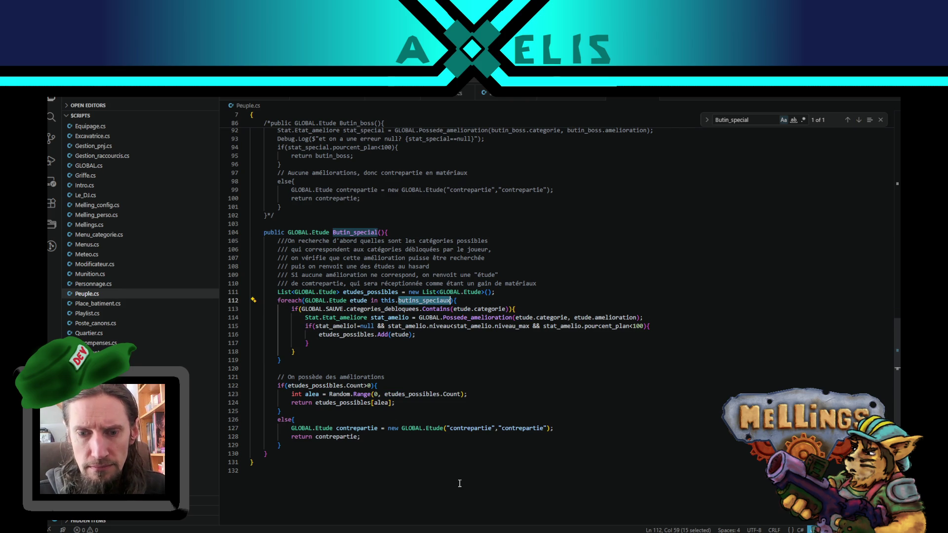
{"action": "double_click", "coordinate": [489, 310]}
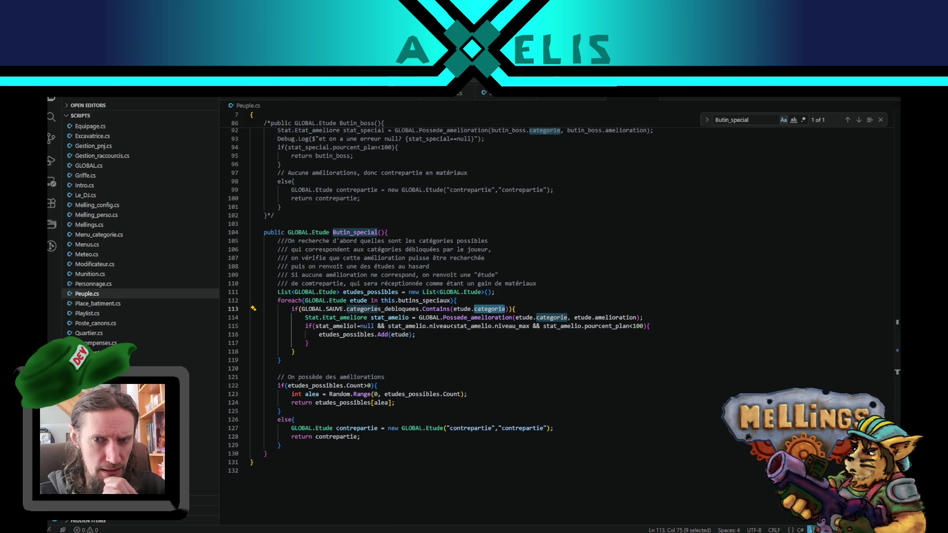
{"action": "mouse_move", "coordinate": [445, 531]}
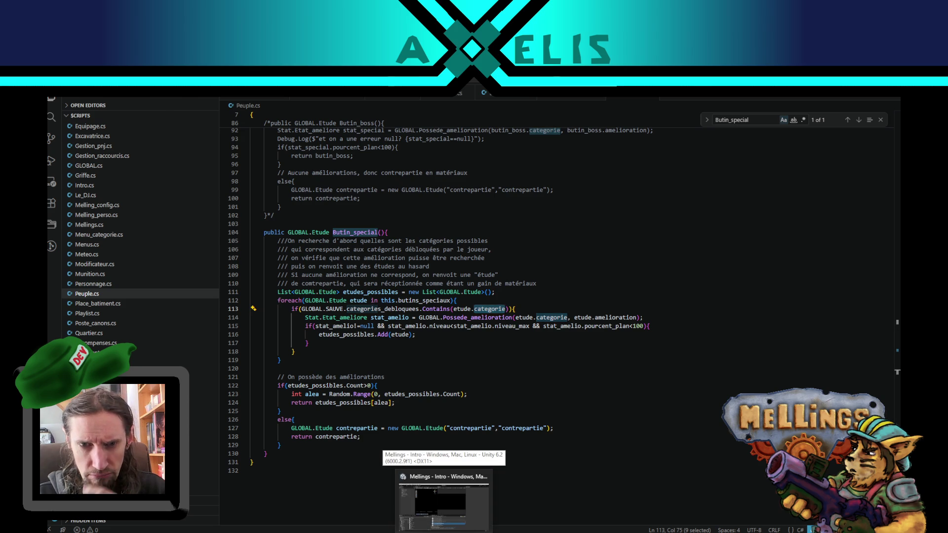
{"action": "left_click", "coordinate": [444, 506]}
Step: Open the GLOBAL prefab and browse its exploration and espions stat categories
{"action": "left_click", "coordinate": [190, 165]}
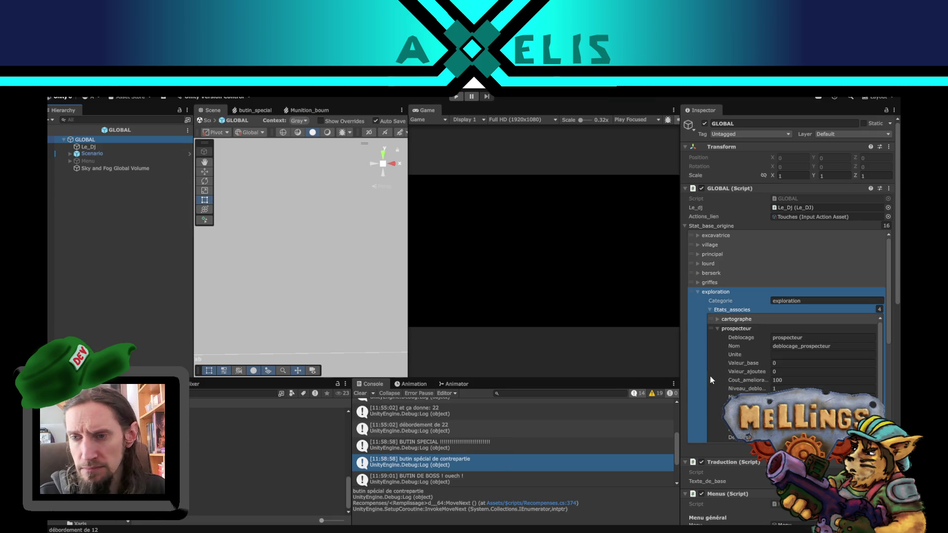
{"action": "left_click", "coordinate": [698, 292]}
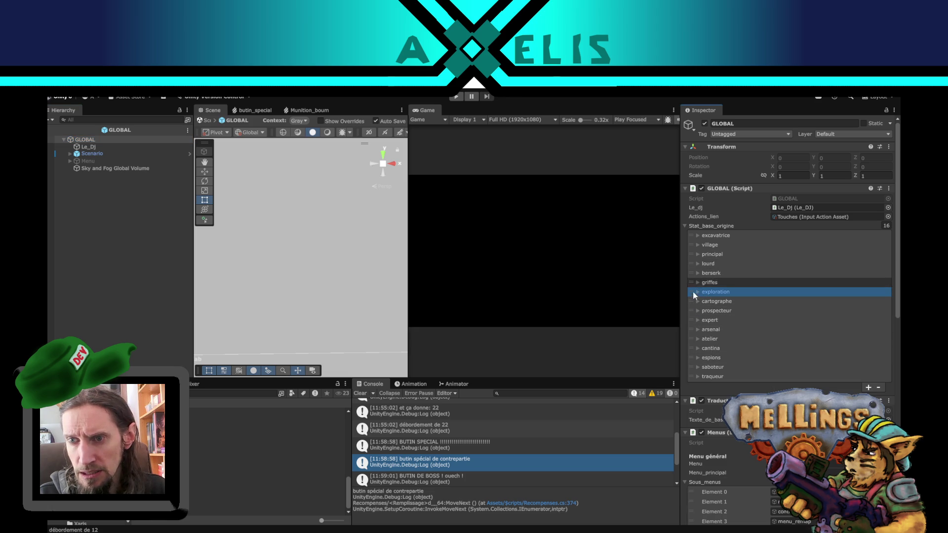
{"action": "scroll", "coordinate": [695, 309], "scroll_direction": "down", "scroll_amount": 3}
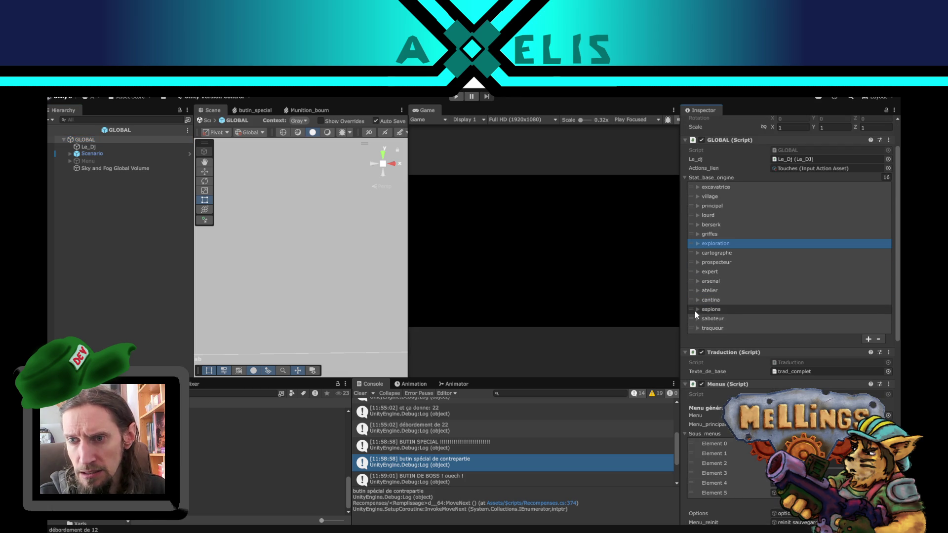
{"action": "left_click", "coordinate": [695, 310]}
{"action": "scroll", "coordinate": [701, 360], "scroll_direction": "down", "scroll_amount": 5}
{"action": "left_click", "coordinate": [779, 316]}
{"action": "scroll", "coordinate": [745, 328], "scroll_direction": "up", "scroll_amount": 5}
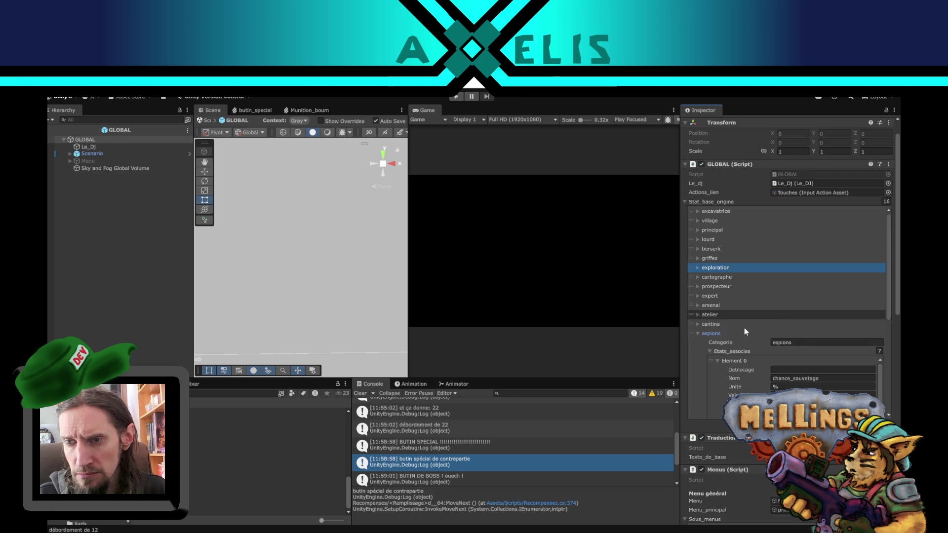
{"action": "left_click", "coordinate": [697, 334]}
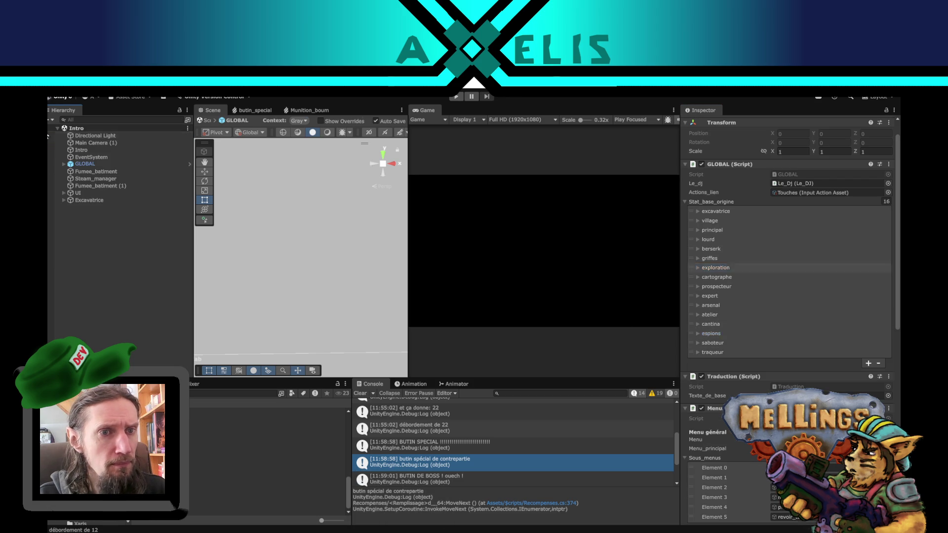
{"action": "left_click", "coordinate": [53, 130]}
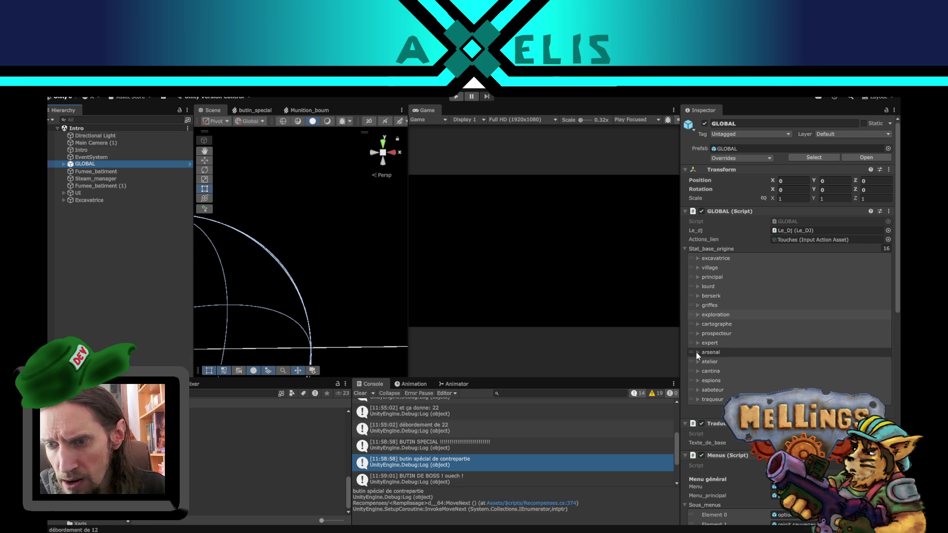
Step: Reopen the GLOBAL prefab's espions category and select Element 6's recolte_butin_special name
{"action": "left_click", "coordinate": [694, 382]}
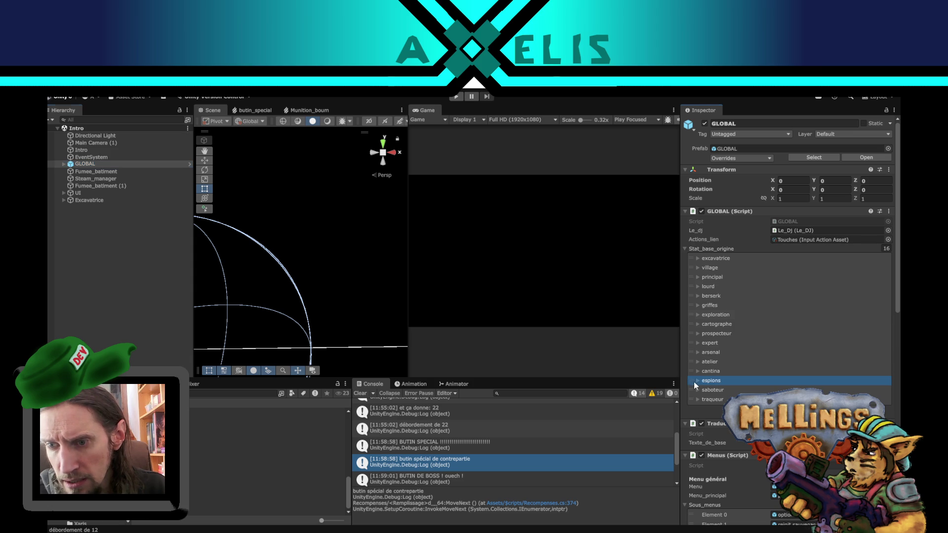
{"action": "scroll", "coordinate": [846, 340], "scroll_direction": "down", "scroll_amount": 3}
{"action": "scroll", "coordinate": [720, 393], "scroll_direction": "down", "scroll_amount": 3}
{"action": "scroll", "coordinate": [712, 387], "scroll_direction": "up", "scroll_amount": 3}
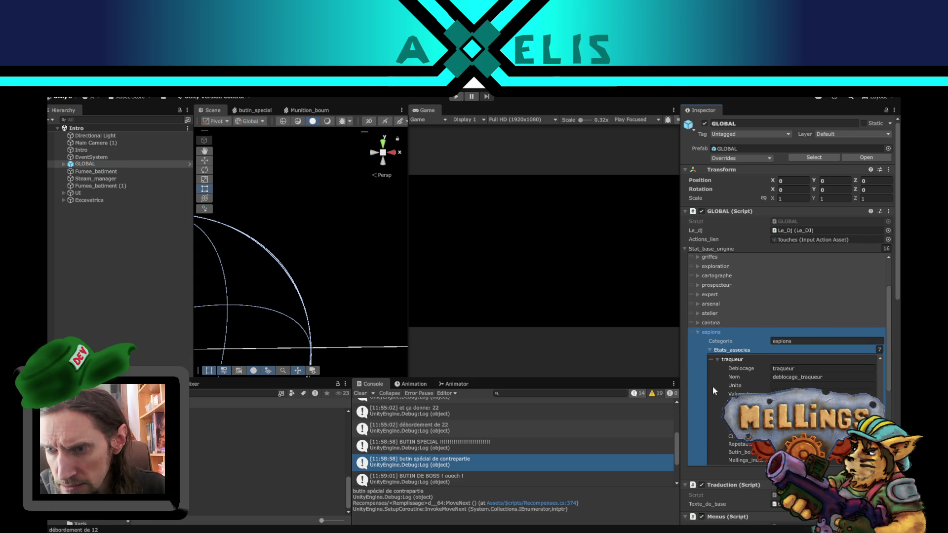
{"action": "scroll", "coordinate": [712, 388], "scroll_direction": "down", "scroll_amount": 5}
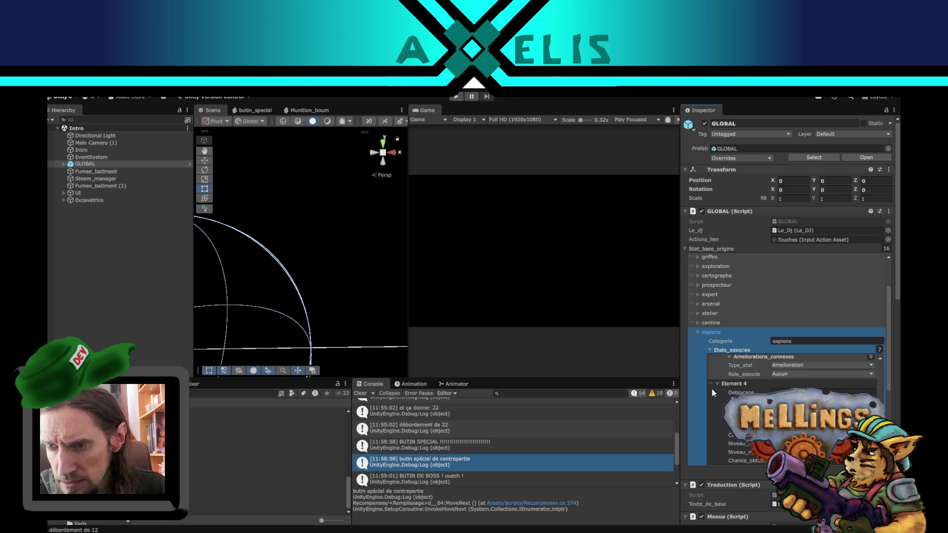
{"action": "scroll", "coordinate": [712, 388], "scroll_direction": "down", "scroll_amount": 5}
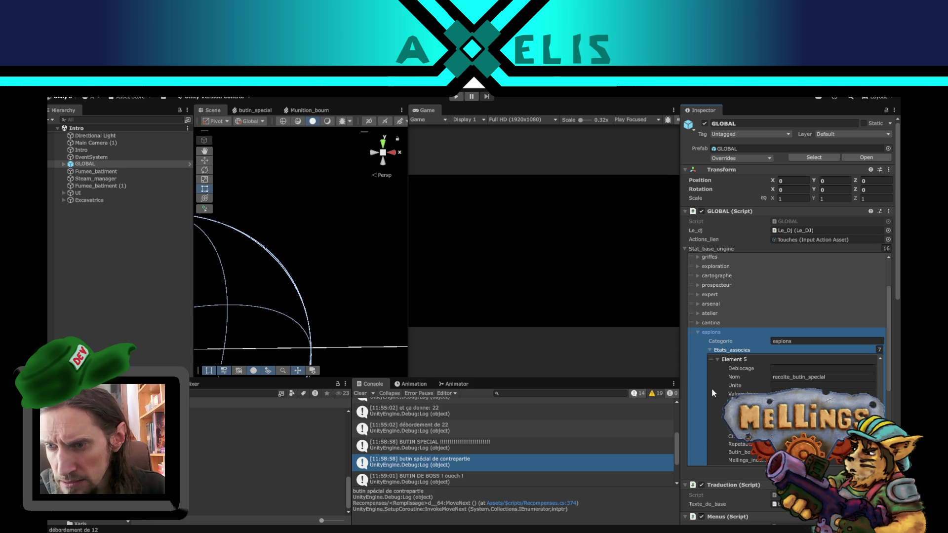
{"action": "scroll", "coordinate": [712, 389], "scroll_direction": "up", "scroll_amount": 3}
{"action": "scroll", "coordinate": [713, 389], "scroll_direction": "down", "scroll_amount": 10}
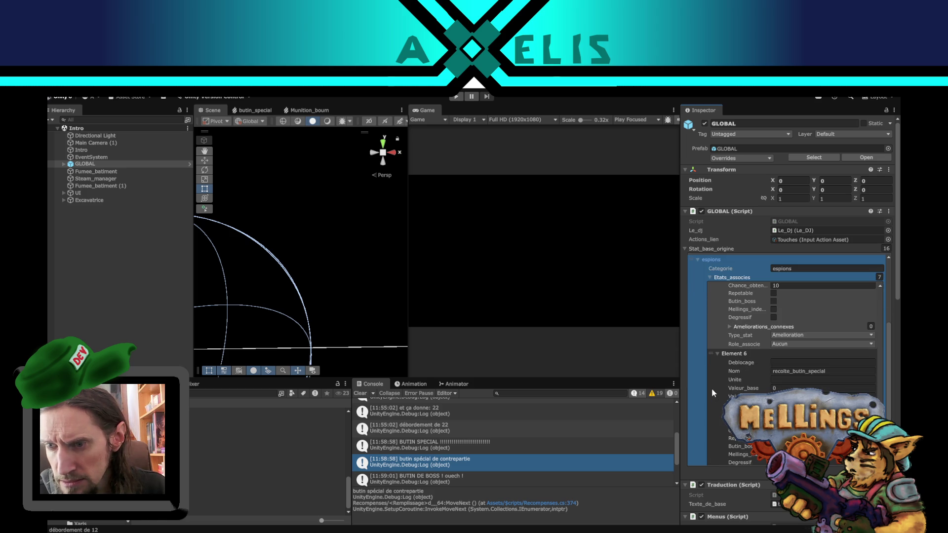
{"action": "scroll", "coordinate": [734, 319], "scroll_direction": "up", "scroll_amount": 5}
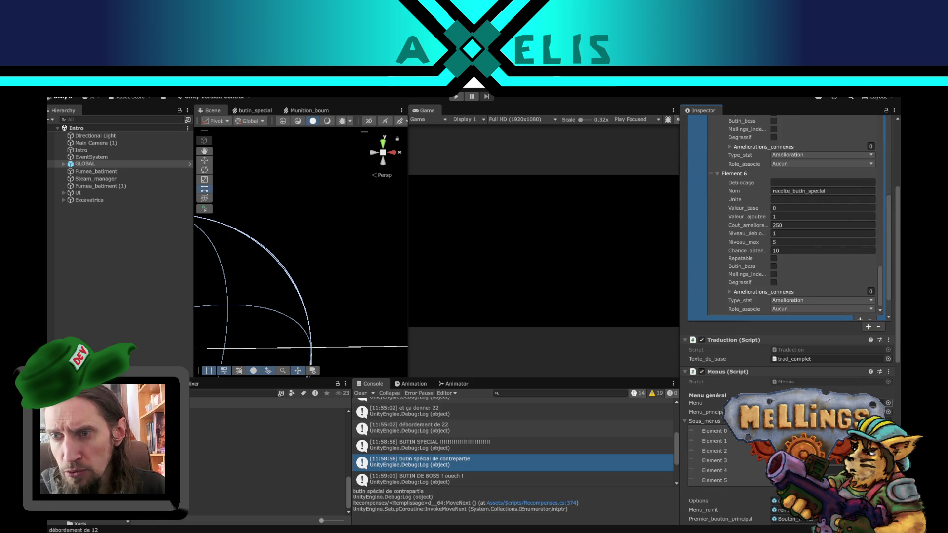
{"action": "left_click", "coordinate": [190, 164]}
{"action": "scroll", "coordinate": [724, 257], "scroll_direction": "up", "scroll_amount": 5}
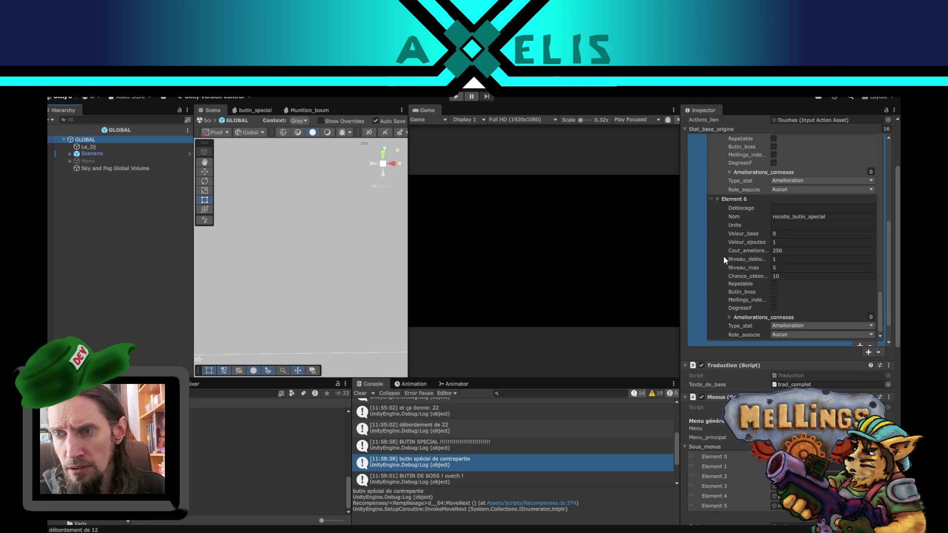
{"action": "scroll", "coordinate": [856, 271], "scroll_direction": "up", "scroll_amount": 6}
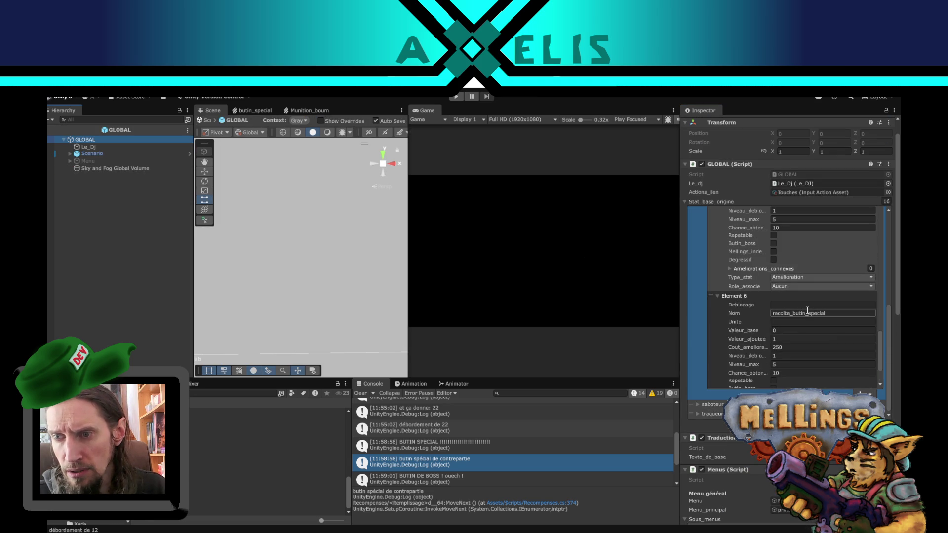
{"action": "left_click", "coordinate": [807, 312]}
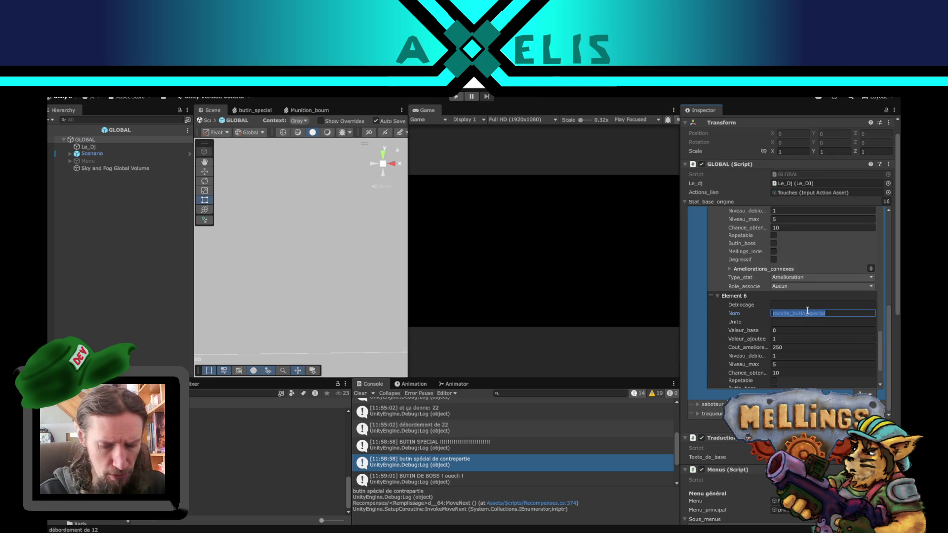
Step: Rename Element 6 to mission_boss_humain with max level 1 and unlock level 0
{"action": "type", "text": "missi"}
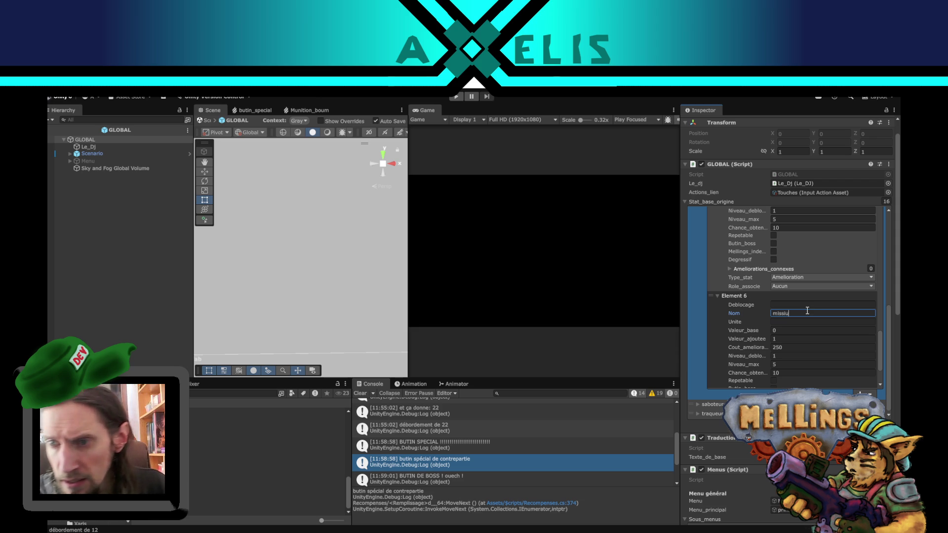
{"action": "key", "text": "BackSpace"}
{"action": "type", "text": "on_boss_h"}
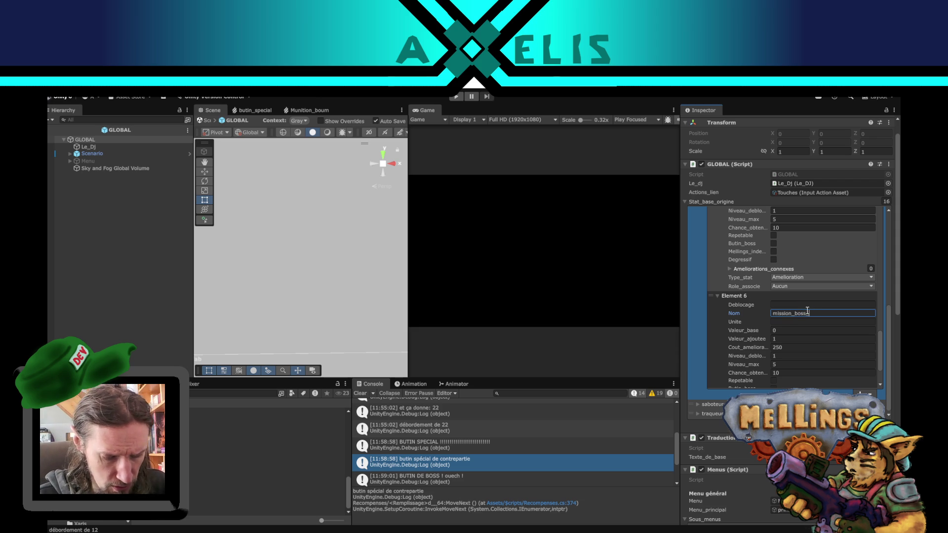
{"action": "type", "text": "umain"}
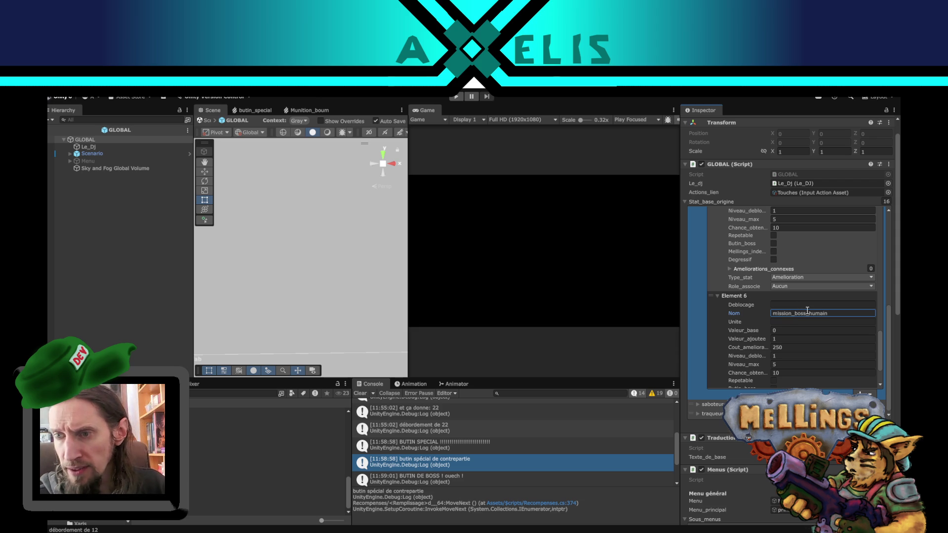
{"action": "left_click", "coordinate": [790, 363]}
{"action": "type", "text": "1"}
{"action": "left_click", "coordinate": [785, 356]}
{"action": "type", "text": "0"}
Step: Make mission_boss_humain repeatable and set its stat type to Mission
{"action": "scroll", "coordinate": [786, 361], "scroll_direction": "down", "scroll_amount": 2}
{"action": "scroll", "coordinate": [792, 340], "scroll_direction": "down", "scroll_amount": 1}
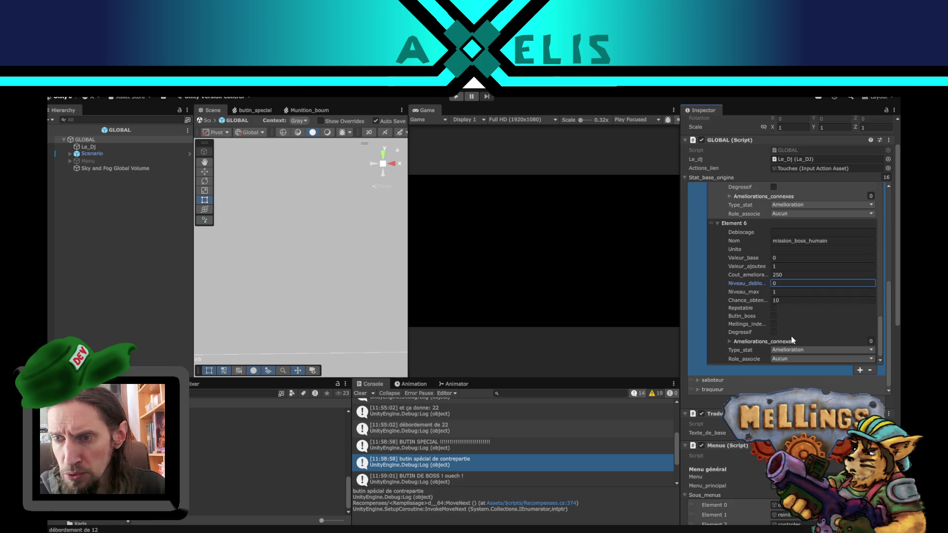
{"action": "left_click", "coordinate": [780, 307]}
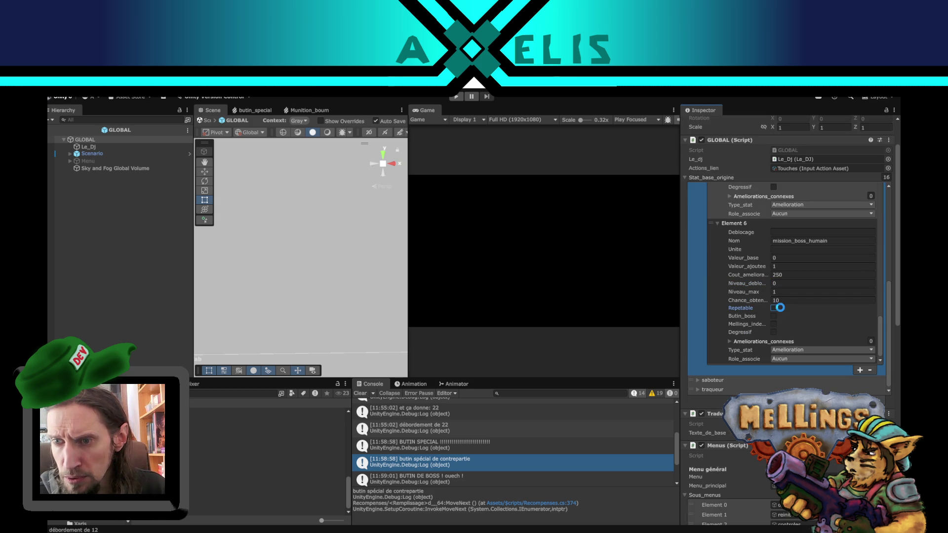
{"action": "left_click", "coordinate": [802, 349]}
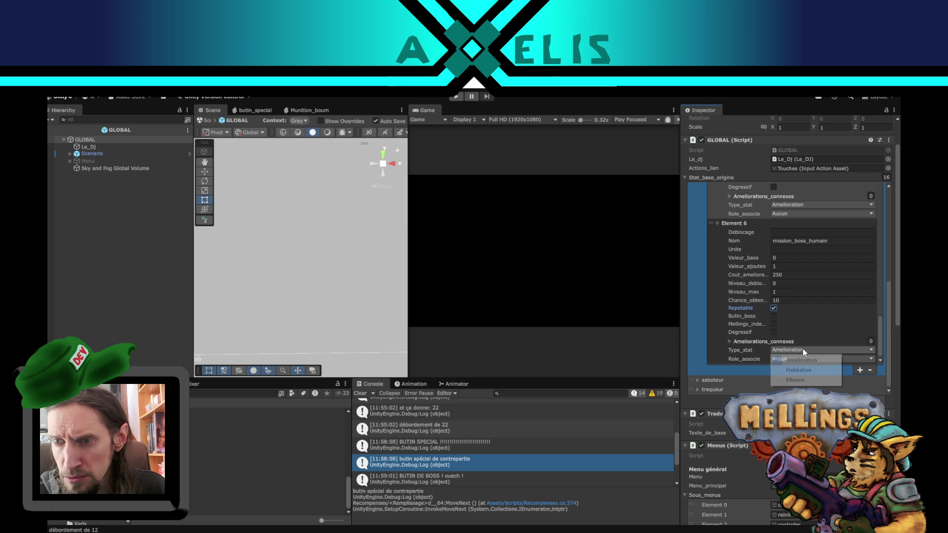
{"action": "left_click", "coordinate": [795, 376]}
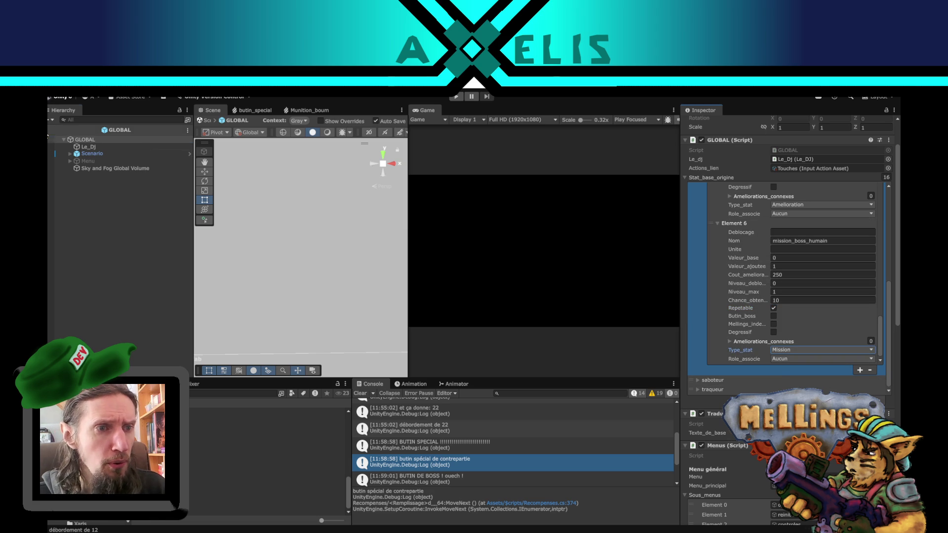
Step: Exit prefab editing to the Intro scene and select GLOBAL to view its settings
{"action": "left_click", "coordinate": [56, 130]}
{"action": "left_click", "coordinate": [179, 162]}
{"action": "scroll", "coordinate": [728, 312], "scroll_direction": "down", "scroll_amount": 5}
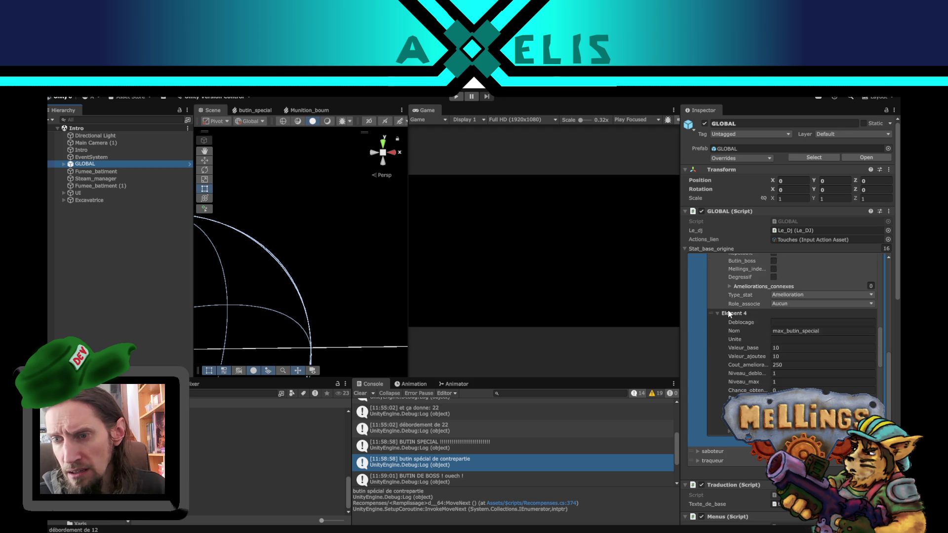
{"action": "scroll", "coordinate": [729, 316], "scroll_direction": "down", "scroll_amount": 8}
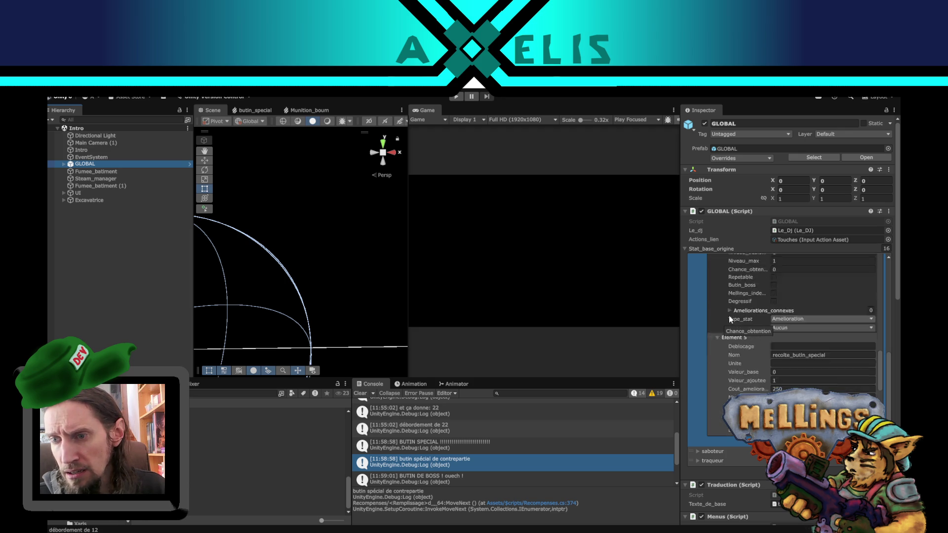
{"action": "scroll", "coordinate": [729, 317], "scroll_direction": "down", "scroll_amount": 5}
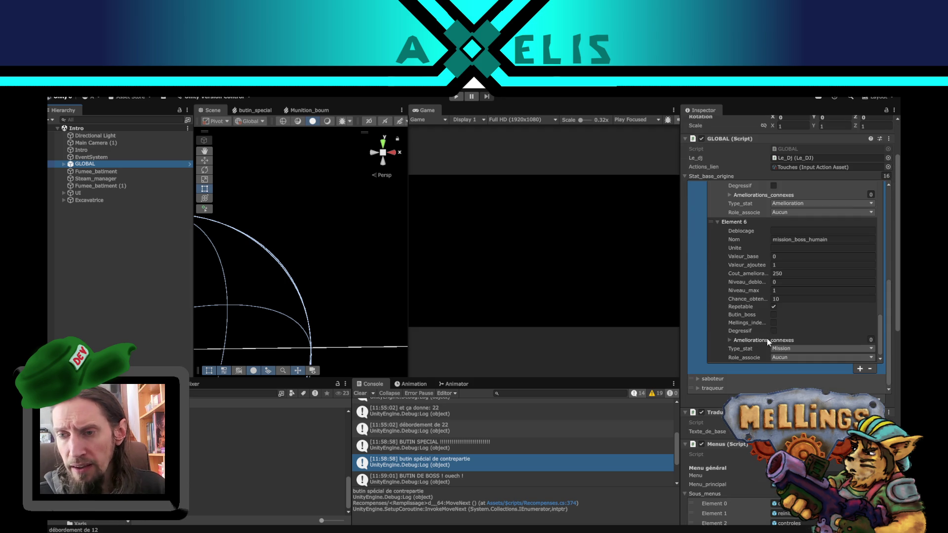
{"action": "left_click", "coordinate": [761, 405]}
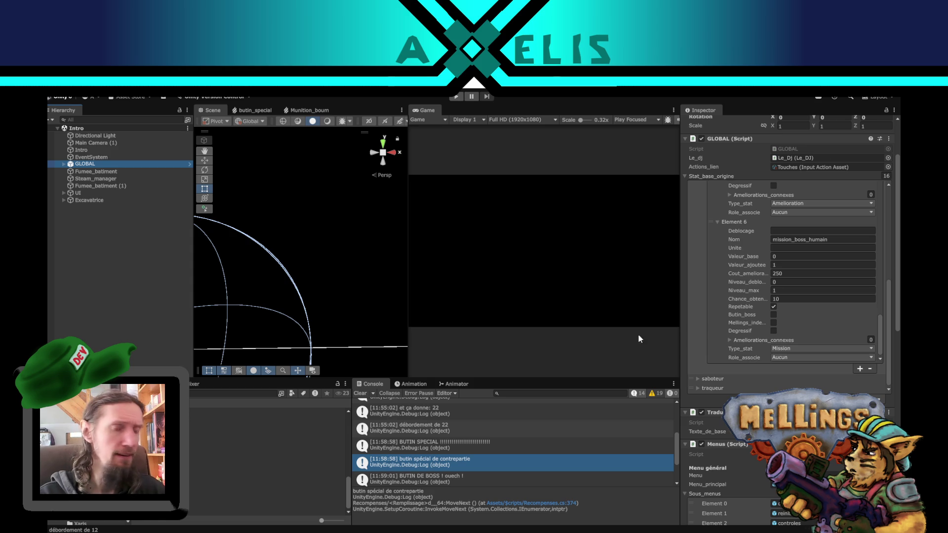
{"action": "left_click", "coordinate": [778, 312]}
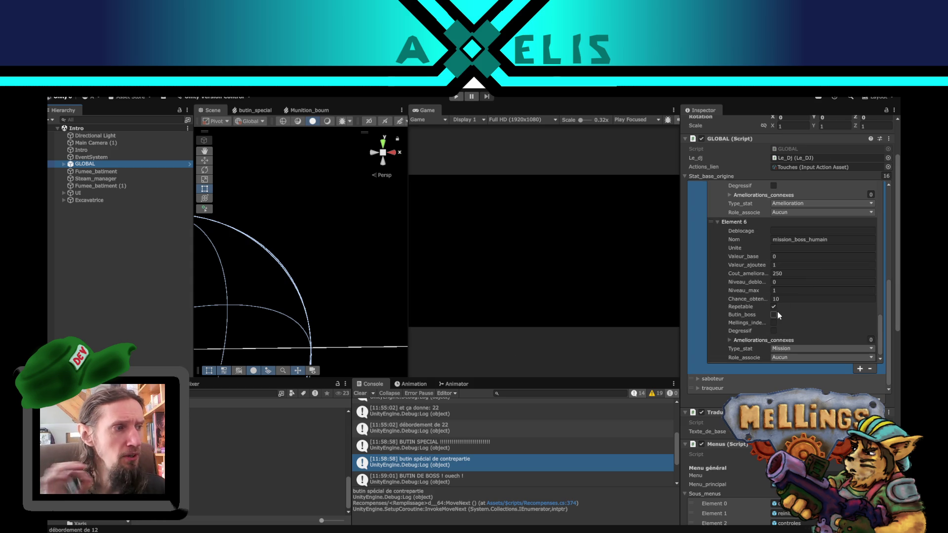
{"action": "left_click", "coordinate": [867, 121]}
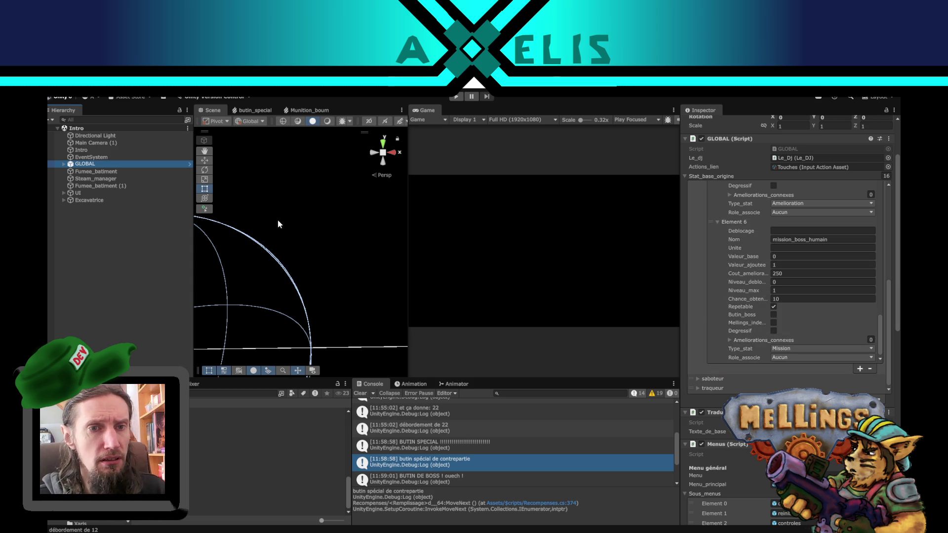
{"action": "left_click", "coordinate": [111, 335]}
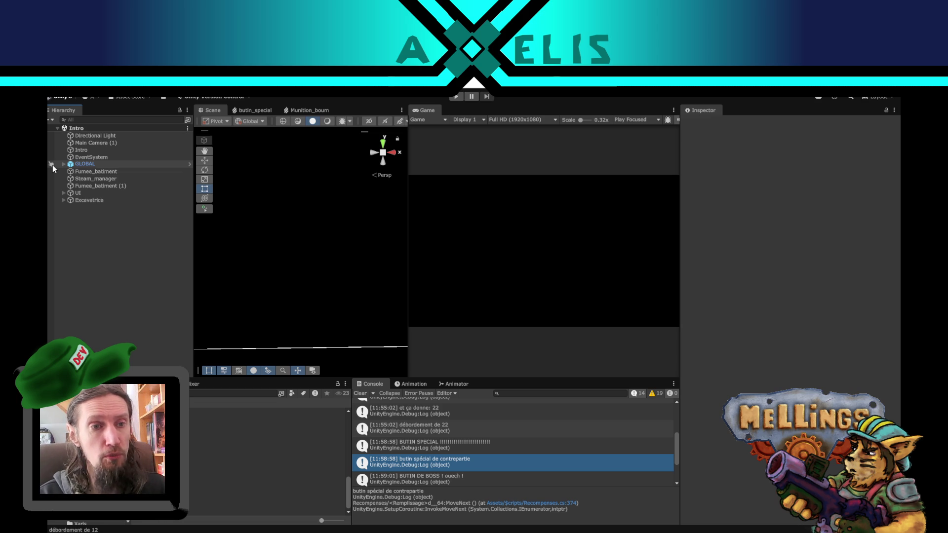
Step: Inspect GLOBAL and check the Nom field of Element 6, mission_boss_humain
{"action": "left_click", "coordinate": [93, 164]}
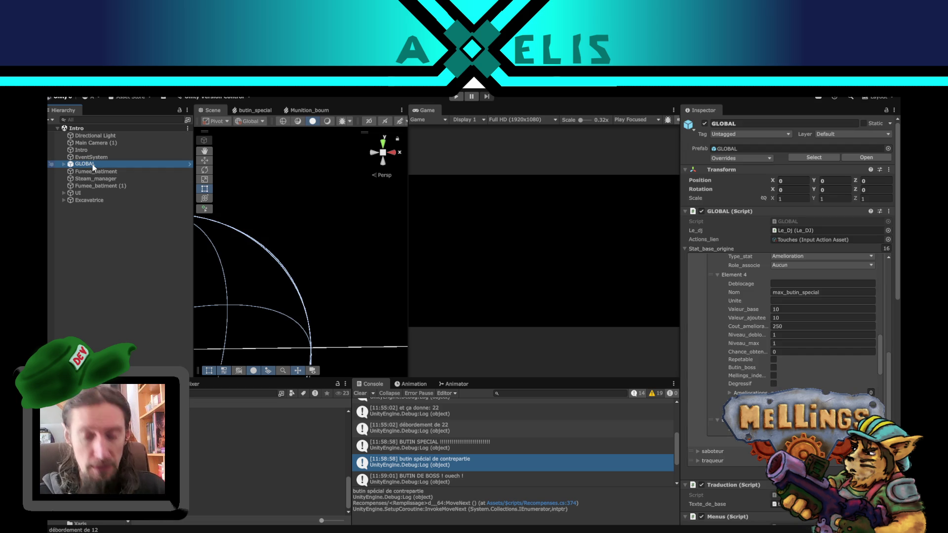
{"action": "scroll", "coordinate": [766, 331], "scroll_direction": "down", "scroll_amount": 10}
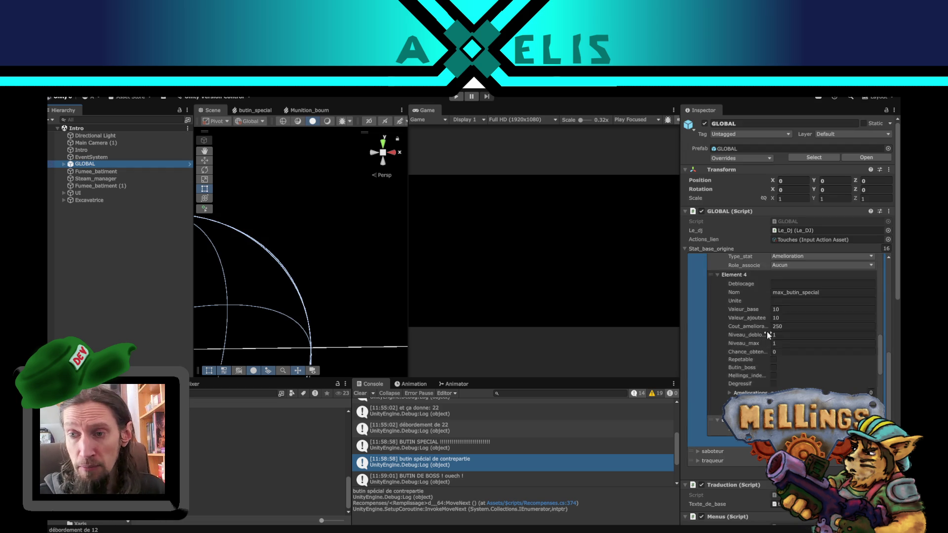
{"action": "left_click", "coordinate": [819, 295]}
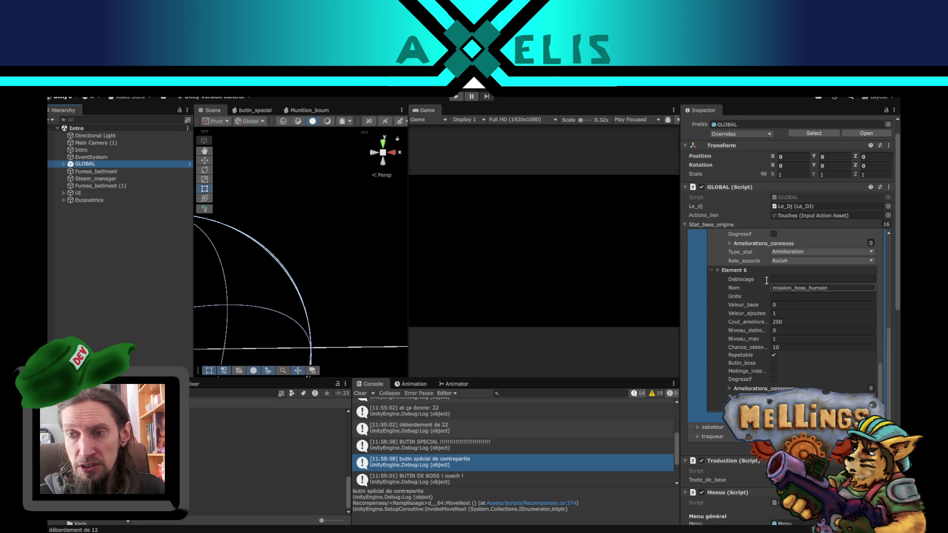
{"action": "left_click", "coordinate": [805, 288]}
{"action": "double_click", "coordinate": [805, 288]}
Step: Reselect GLOBAL to reload its settings, then enter play mode
{"action": "left_click", "coordinate": [114, 293]}
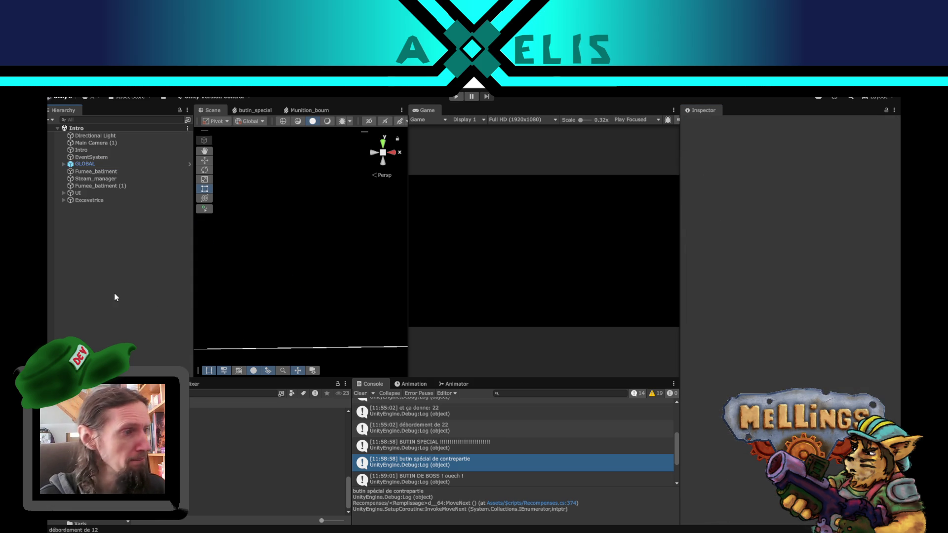
{"action": "left_click", "coordinate": [127, 168]}
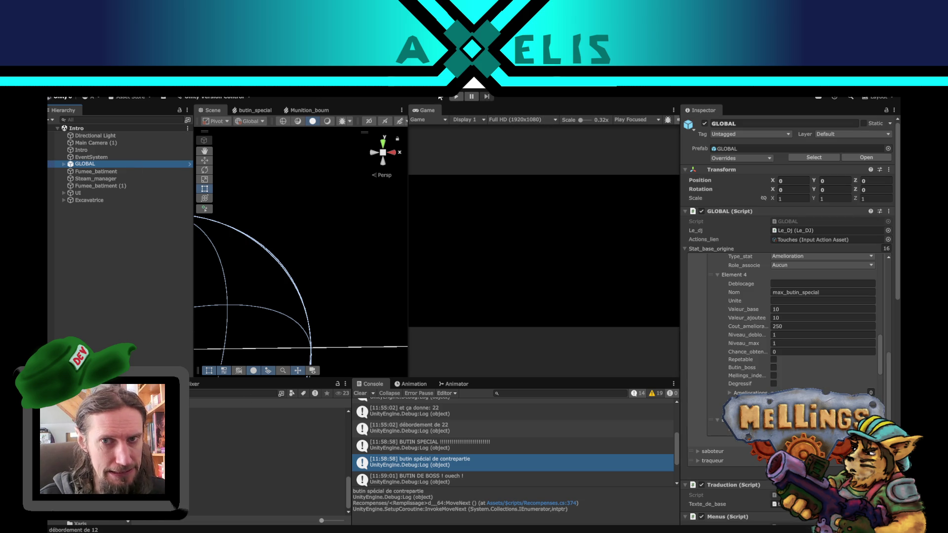
{"action": "left_click", "coordinate": [458, 97]}
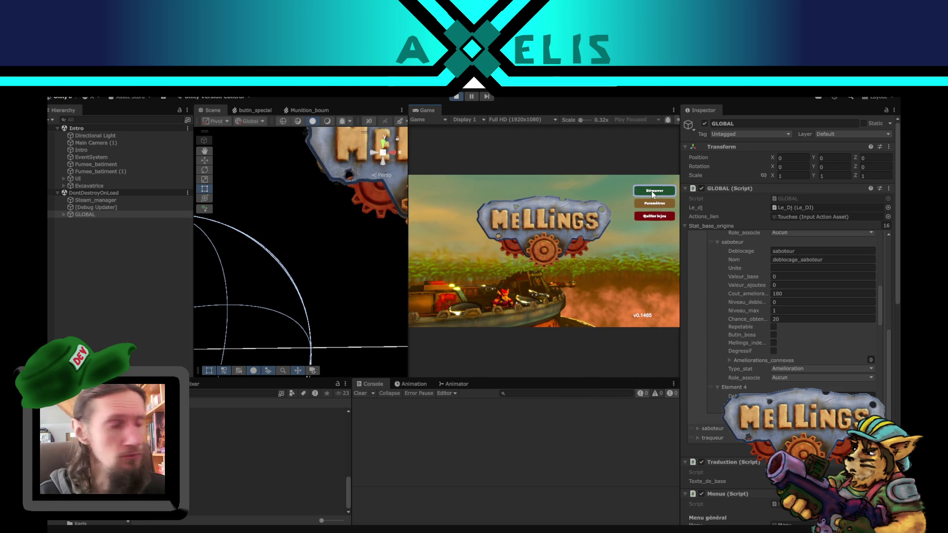
Step: Start the game with Démarrer and launch a mission from the mission table
{"action": "left_click", "coordinate": [651, 191]}
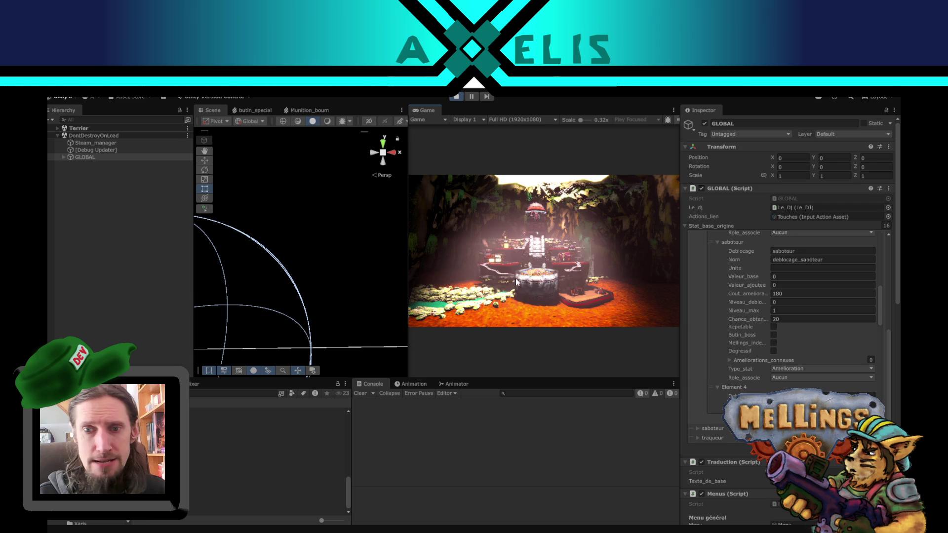
{"action": "left_click", "coordinate": [540, 316]}
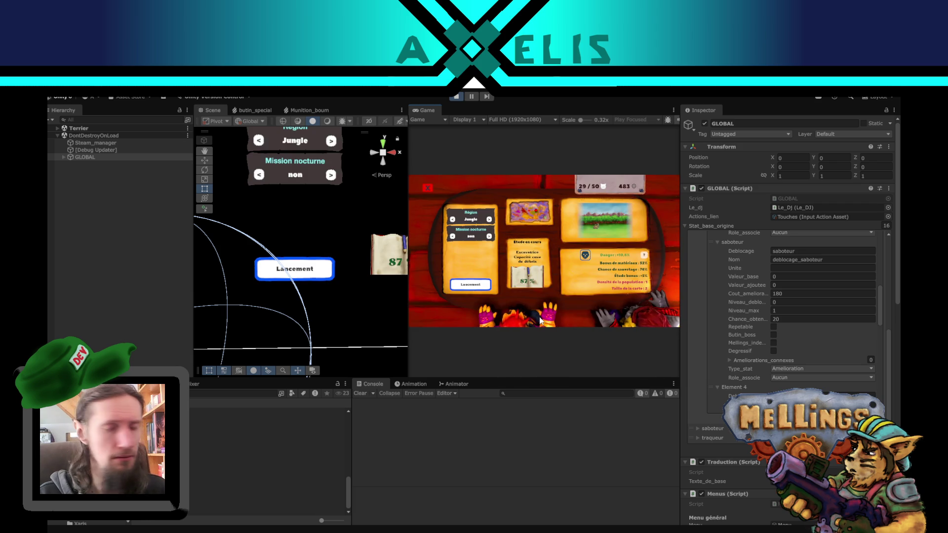
{"action": "left_click", "coordinate": [465, 286]}
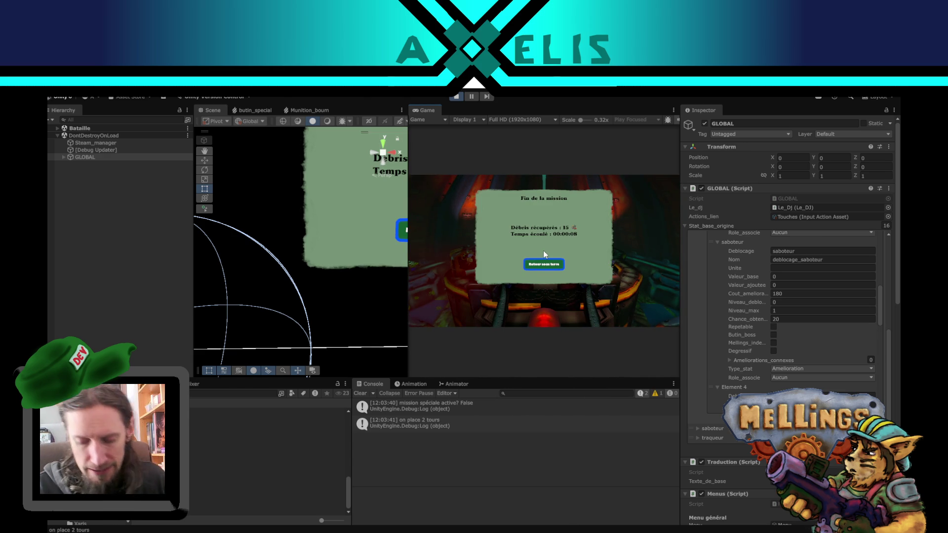
Step: Confirm the Espionnage mission_boss_humain study reached 100% and validate the results
{"action": "key", "text": "Return"}
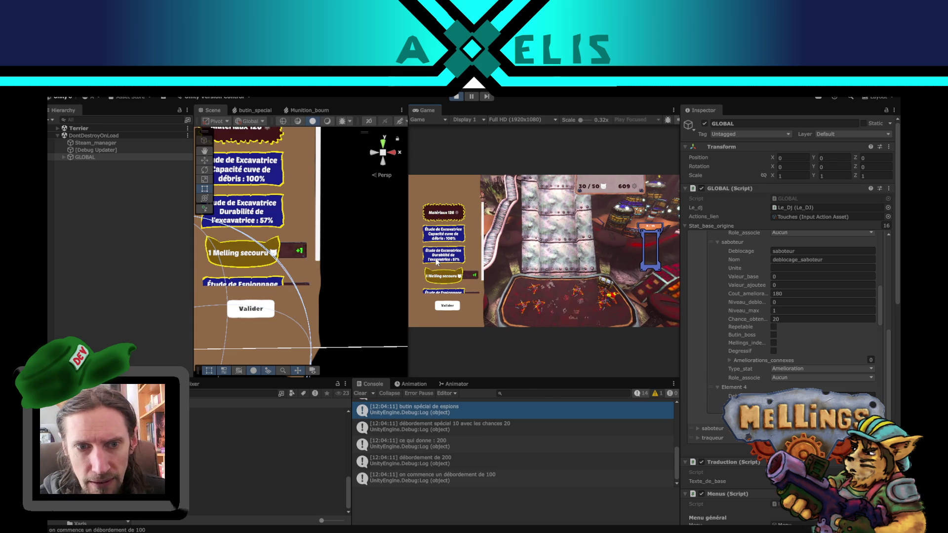
{"action": "left_click", "coordinate": [506, 269]}
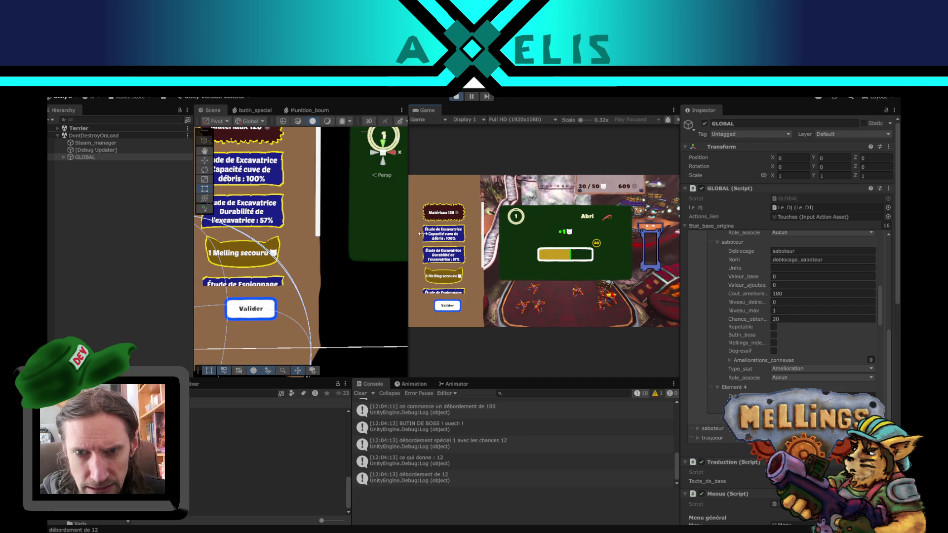
{"action": "scroll", "coordinate": [484, 217], "scroll_direction": "down", "scroll_amount": 3}
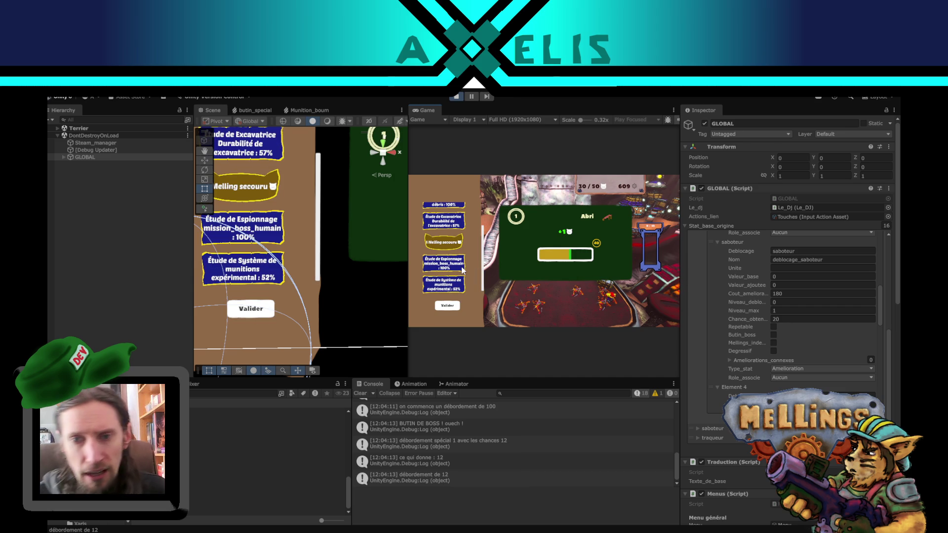
{"action": "left_click", "coordinate": [448, 310]}
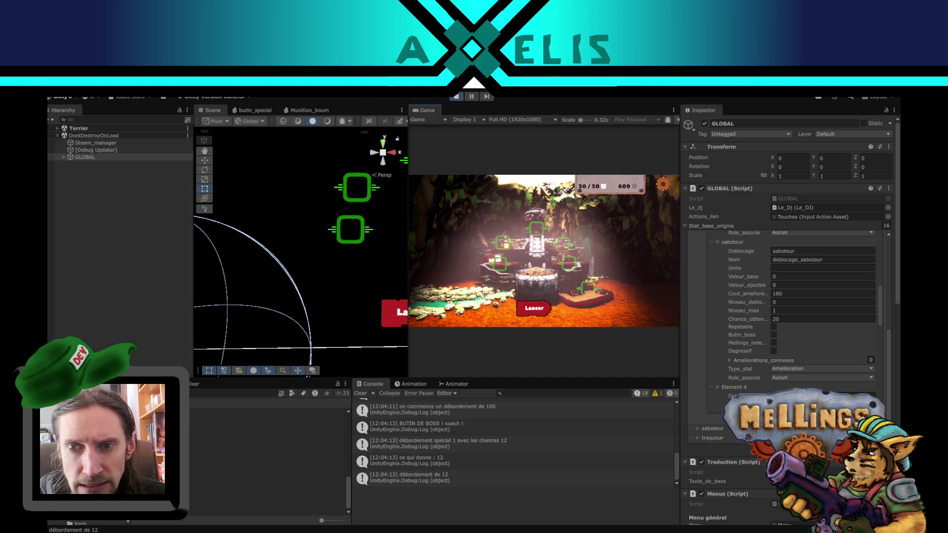
Step: Open the Loge des espions with the Game view set to Play Maximized
{"action": "left_click", "coordinate": [565, 243]}
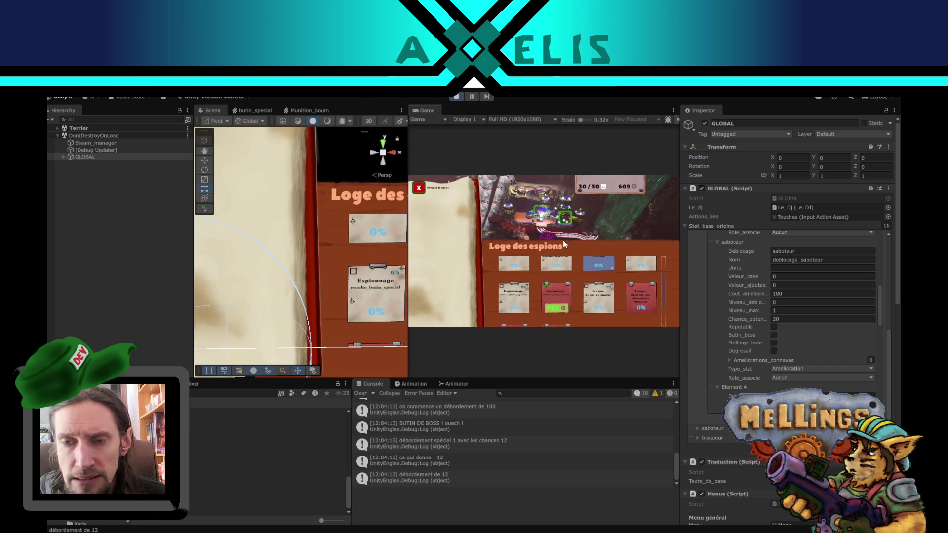
{"action": "left_click", "coordinate": [631, 120]}
{"action": "left_click", "coordinate": [643, 137]}
{"action": "left_click", "coordinate": [473, 97]}
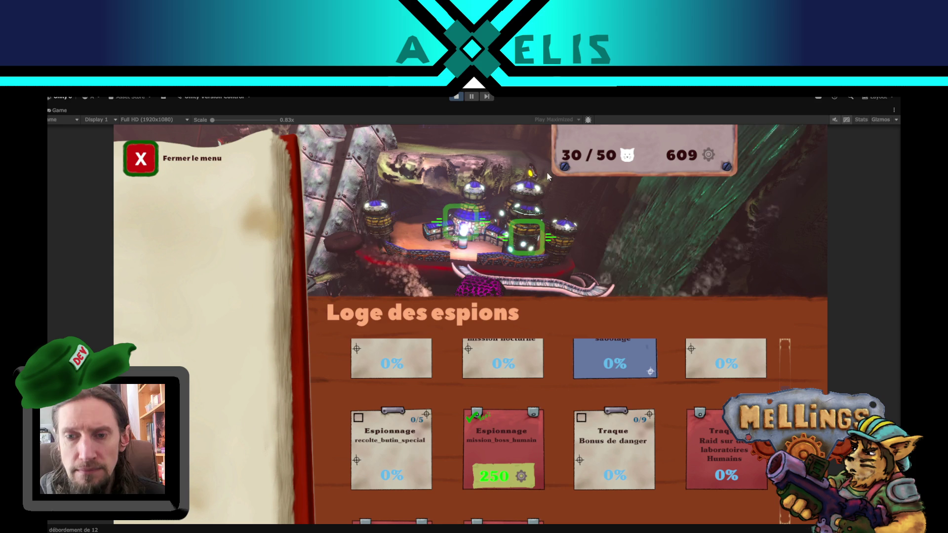
Step: Check the mission_boss_humain study card, go back, and stop play mode
{"action": "left_click", "coordinate": [526, 451]}
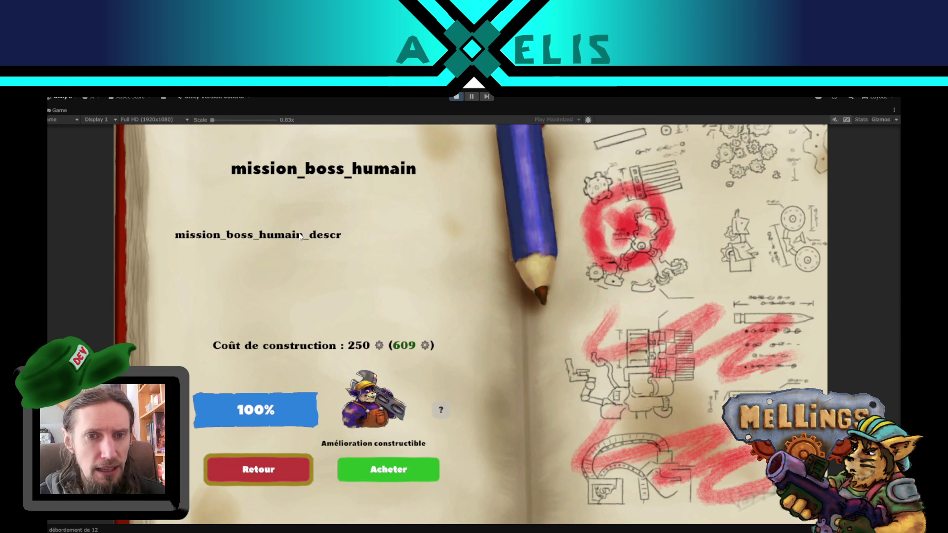
{"action": "left_click", "coordinate": [250, 475]}
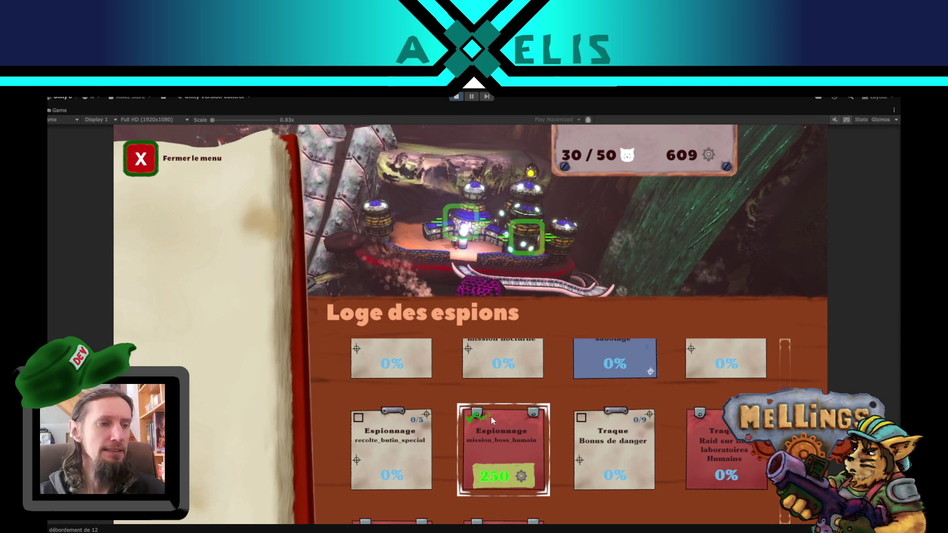
{"action": "left_click", "coordinate": [457, 97]}
{"action": "left_click", "coordinate": [131, 306]}
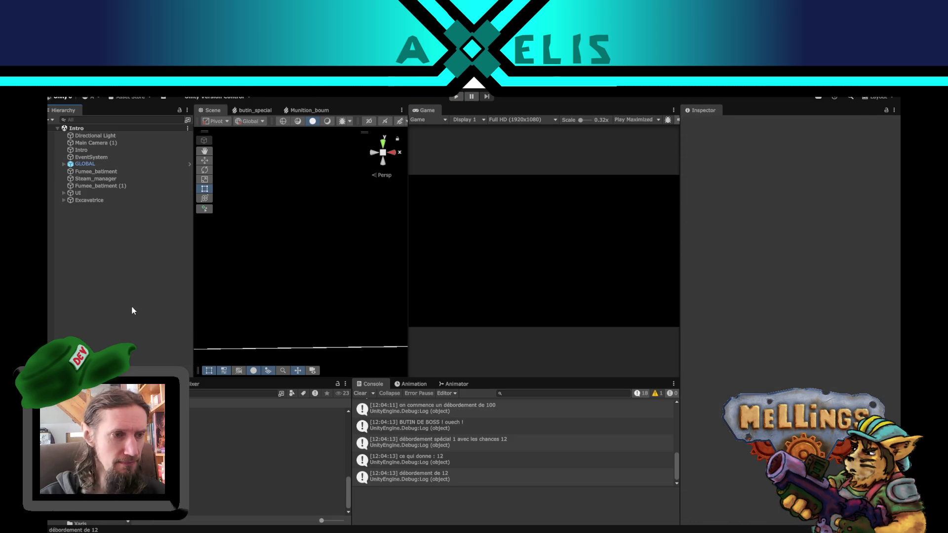